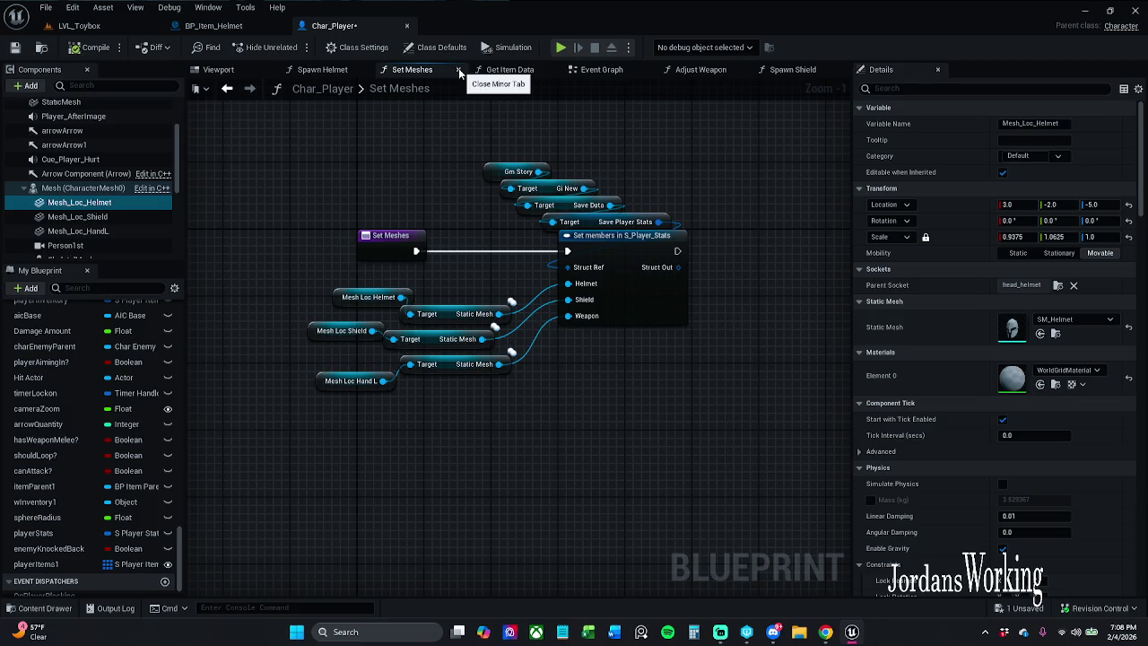
# Close the Set Meshes, Get Item Data, Adjust Weapon and Spawn Shield graph tabs, leaving Event Graph open.
pyautogui.click(458, 68)
pyautogui.click(458, 68)
pyautogui.click(328, 70)
pyautogui.click(429, 72)
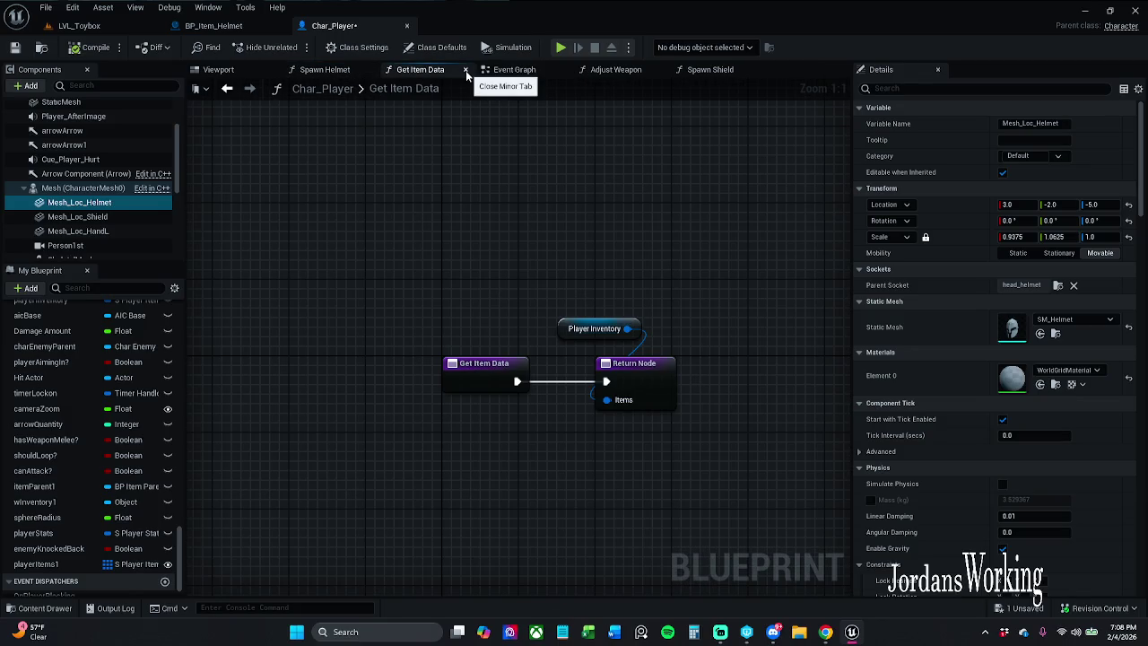
pyautogui.click(466, 70)
pyautogui.click(543, 79)
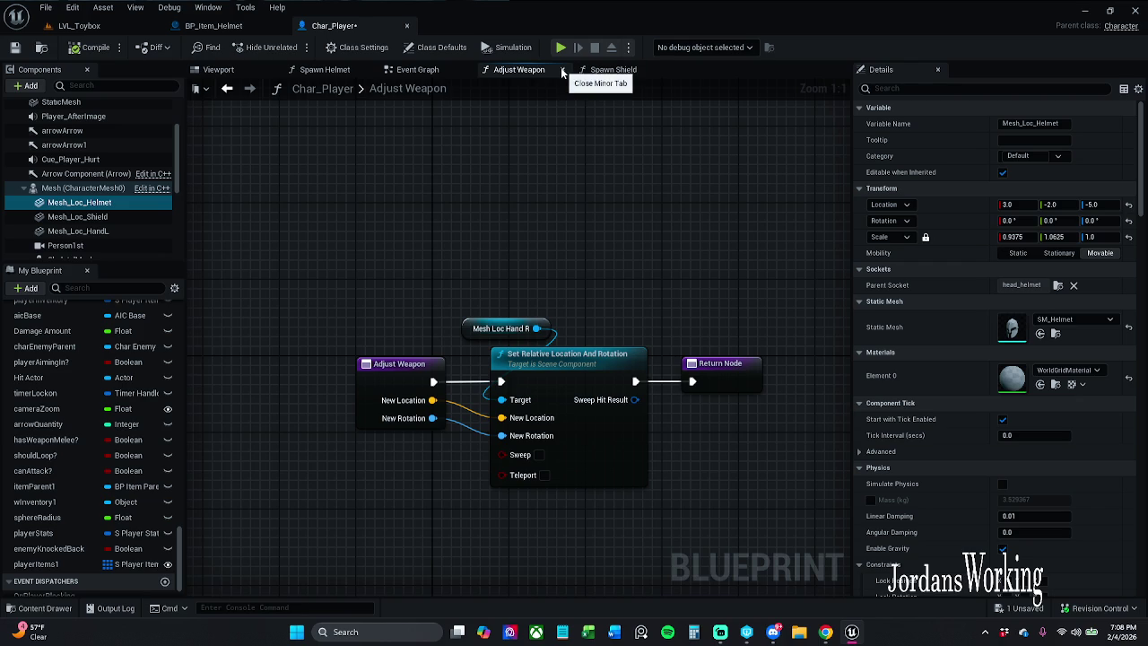
pyautogui.click(561, 70)
pyautogui.click(557, 72)
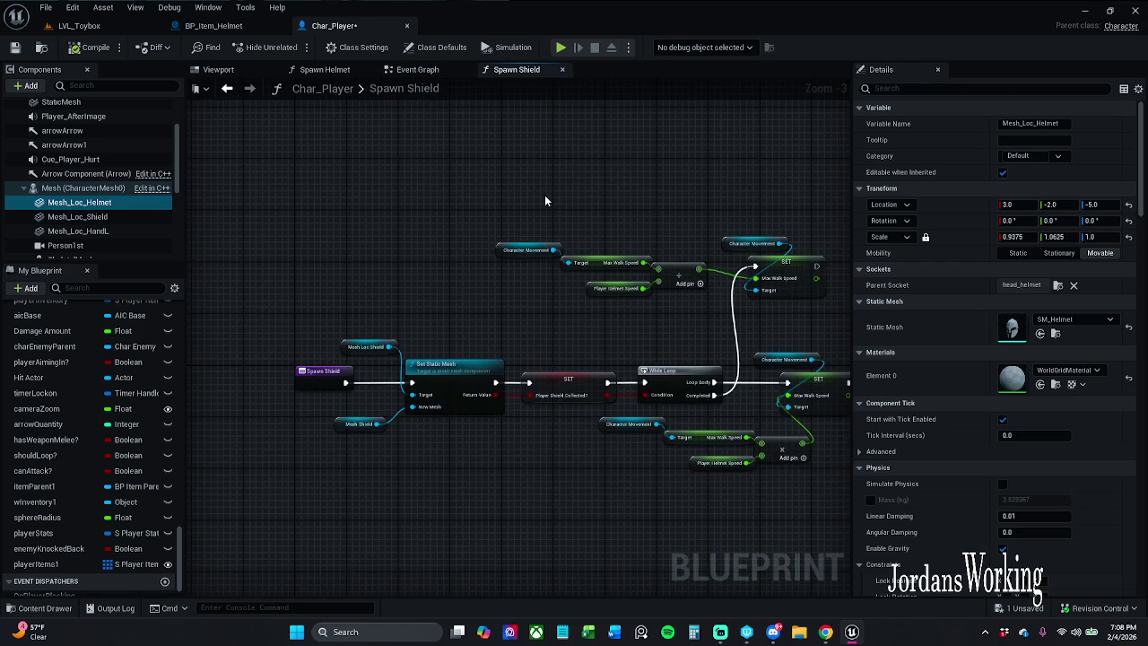
pyautogui.click(563, 70)
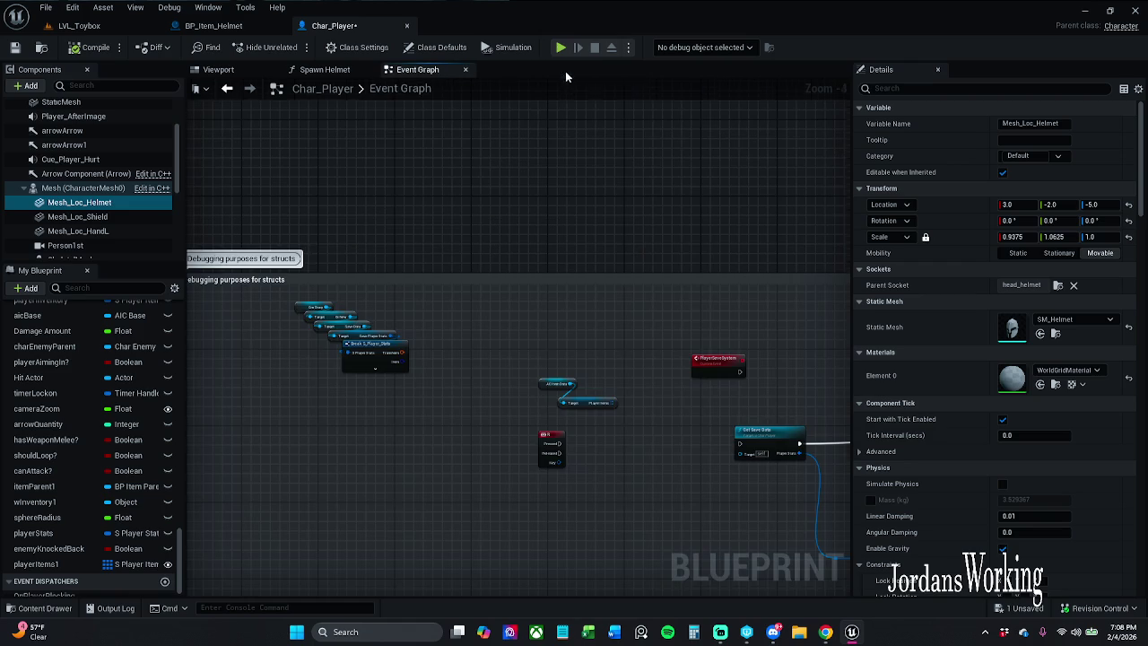
# In Spawn Helmet, regroup the SET and Branch nodes, reconnect SpawnActor's exec wire to SET, and save Char_Player.
pyautogui.click(330, 76)
pyautogui.moveTo(377, 204)
pyautogui.mouseDown()
pyautogui.moveTo(483, 374)
pyautogui.moveTo(497, 297)
pyautogui.moveTo(530, 308)
pyautogui.moveTo(445, 328)
pyautogui.moveTo(697, 503)
pyautogui.moveTo(763, 503)
pyautogui.mouseUp()
pyautogui.moveTo(428, 421)
pyautogui.mouseDown()
pyautogui.moveTo(668, 207)
pyautogui.moveTo(629, 150)
pyautogui.moveTo(636, 341)
pyautogui.moveTo(551, 195)
pyautogui.mouseUp()
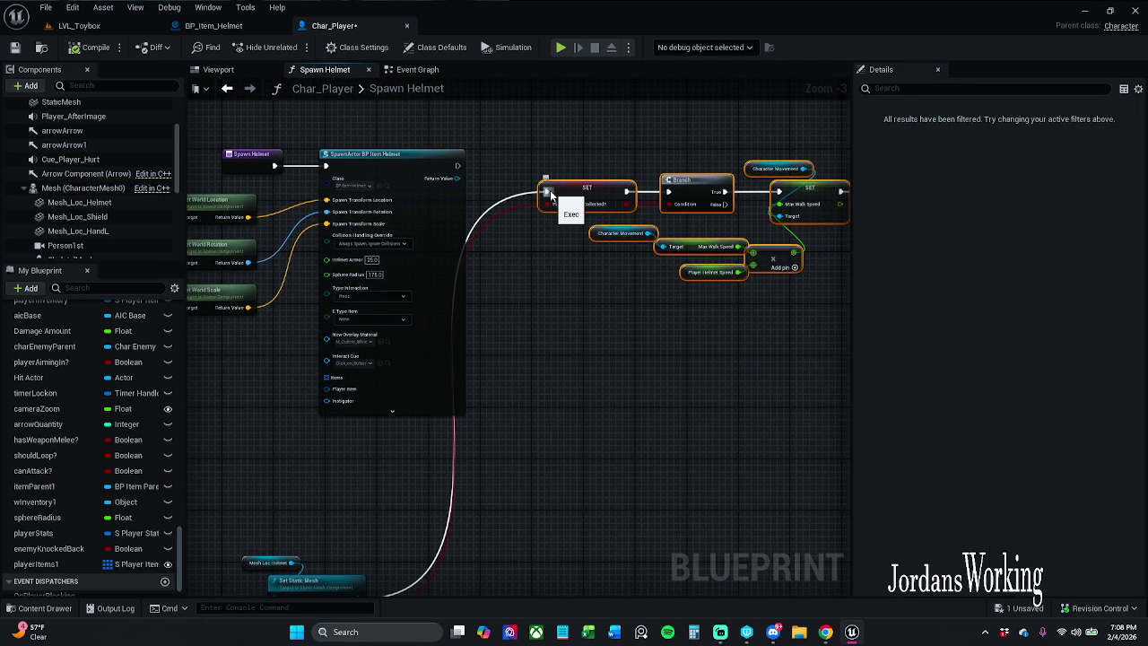
pyautogui.keyDown('alt'); pyautogui.click(548, 192); pyautogui.keyUp('alt')
pyautogui.moveTo(548, 204)
pyautogui.mouseDown()
pyautogui.moveTo(535, 170)
pyautogui.moveTo(457, 167)
pyautogui.mouseUp()
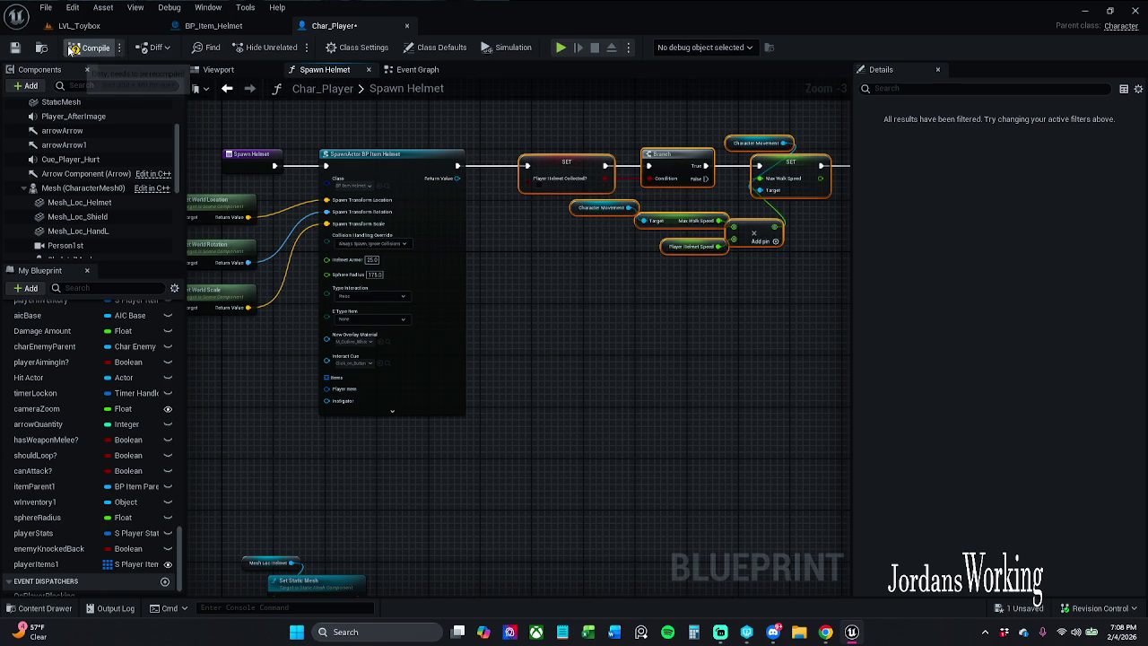
pyautogui.click(22, 49)
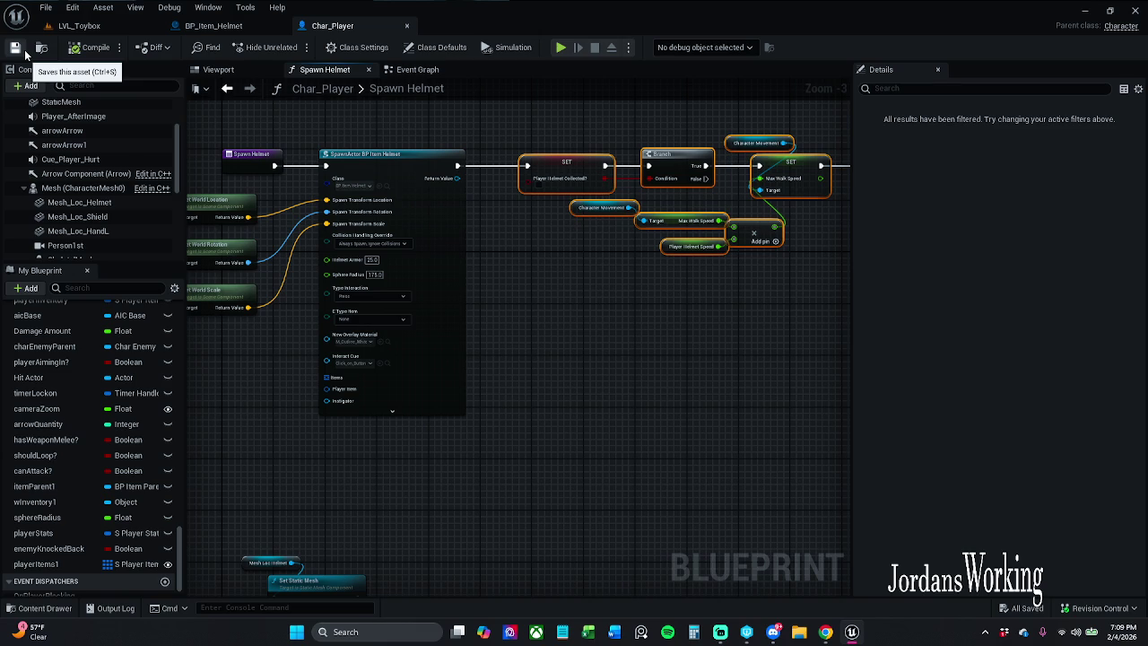
pyautogui.click(25, 52)
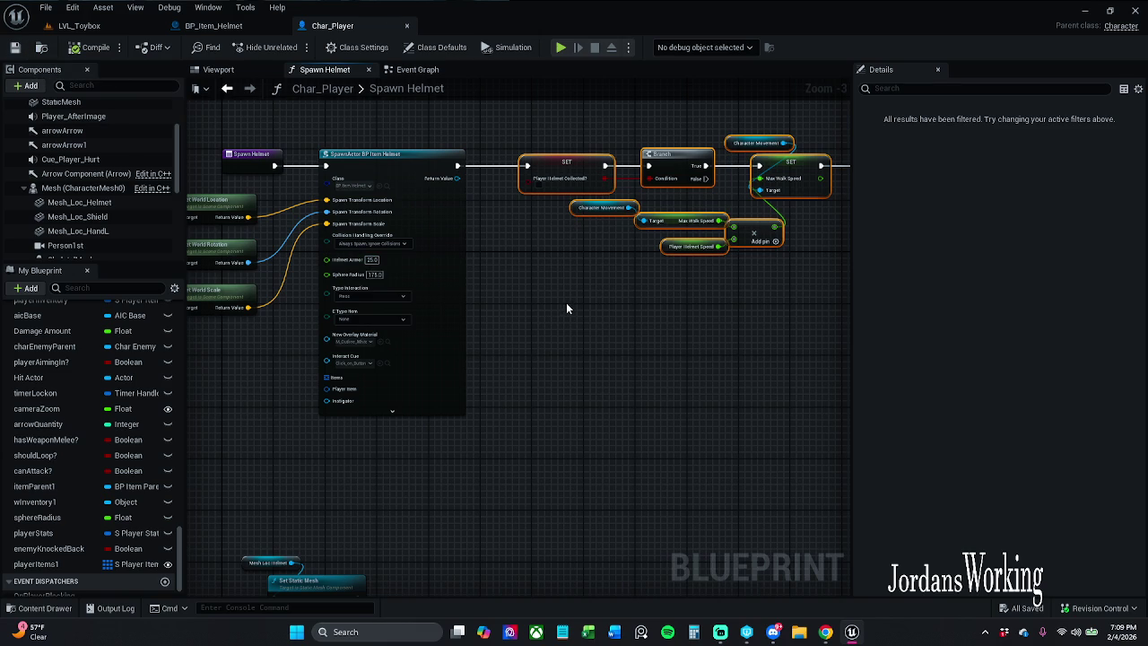
# Play LVL_Toybox, run forward briefly, stop, and bring up BP_Item_Helmet's Event Graph.
pyautogui.click(123, 28)
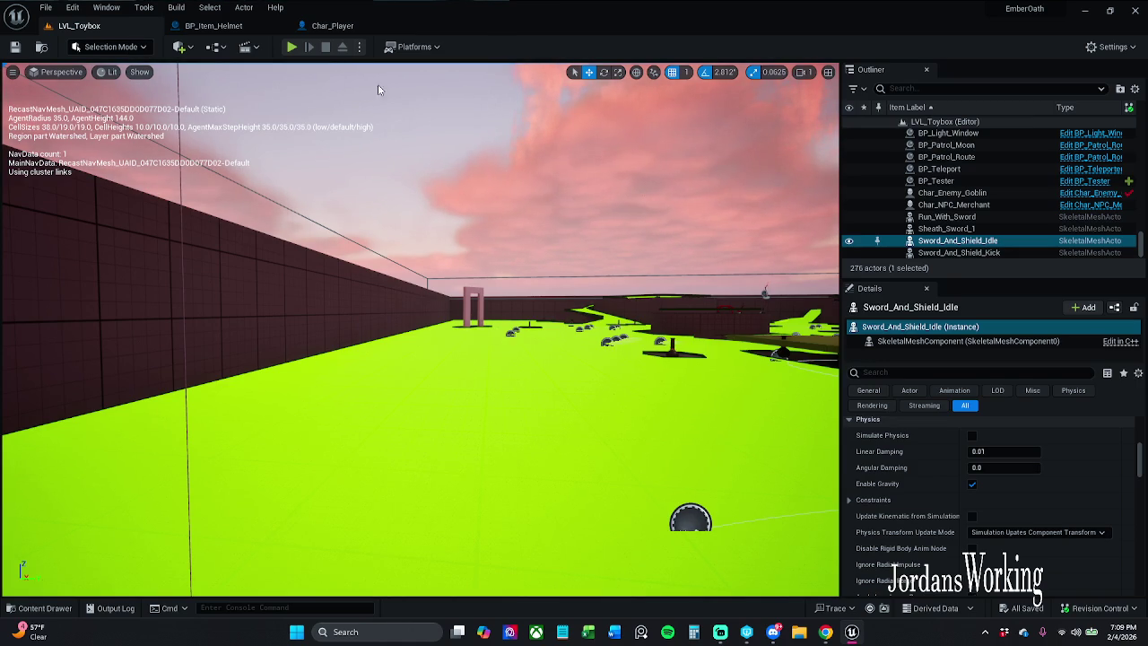
pyautogui.hotkey('alt', 'p')
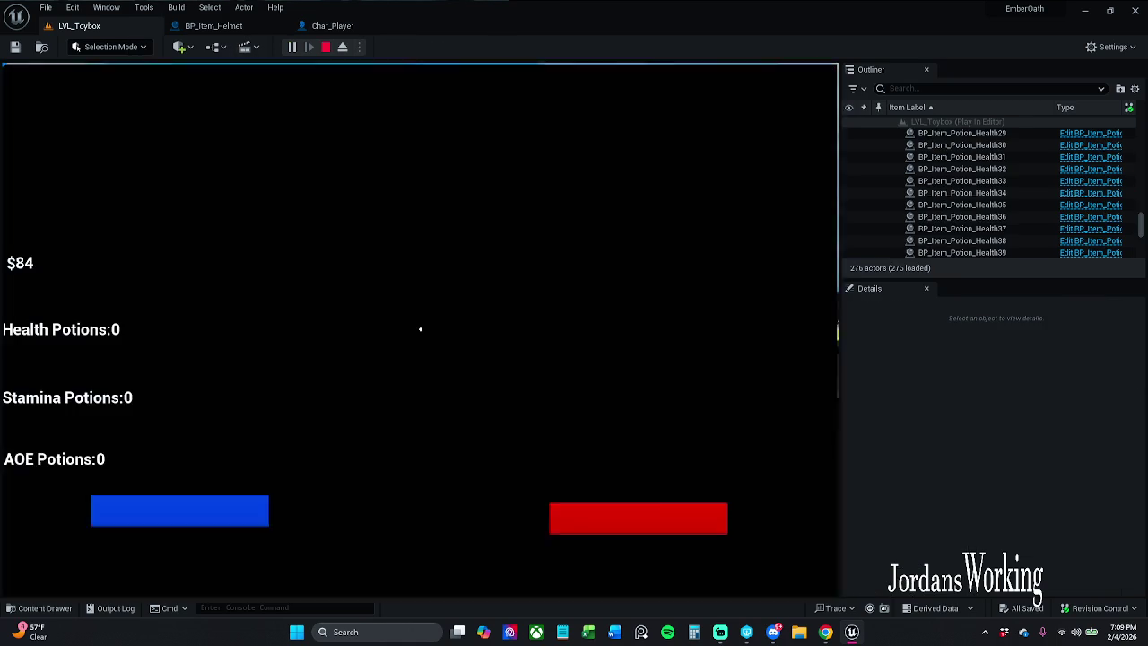
pyautogui.press('w')
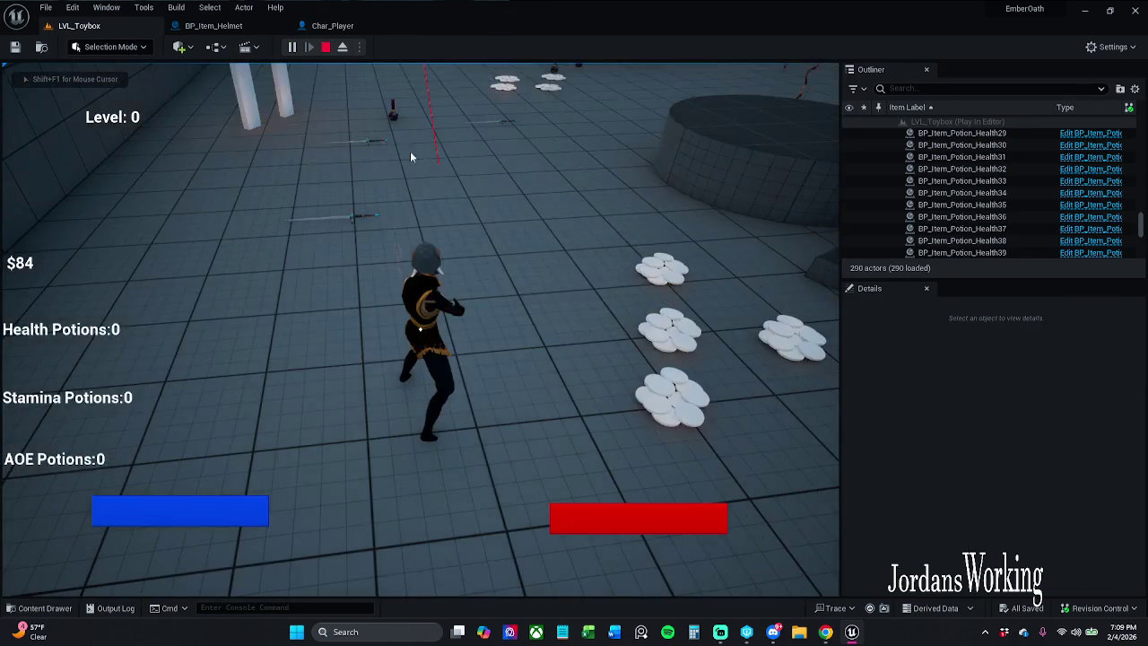
pyautogui.press('Escape')
pyautogui.click(213, 25)
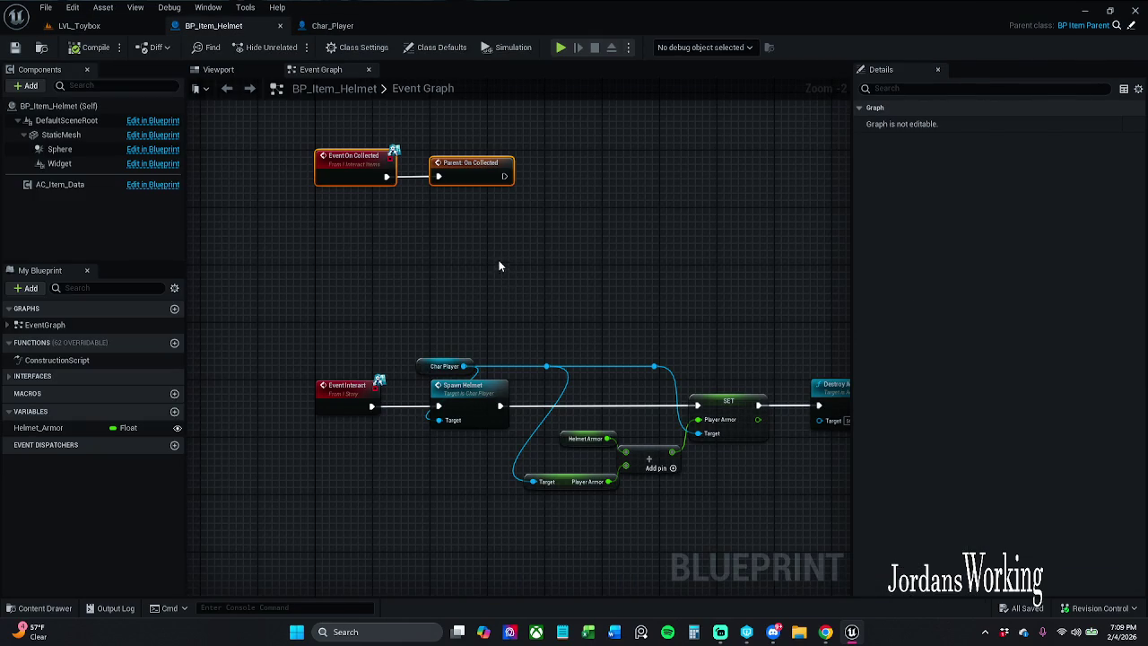
# Look over the Char_Player Spawn Helmet graph and BP_Item_Helmet, ending back on Char_Player.
pyautogui.click(328, 27)
pyautogui.moveTo(349, 136); pyautogui.dragTo(405, 145)
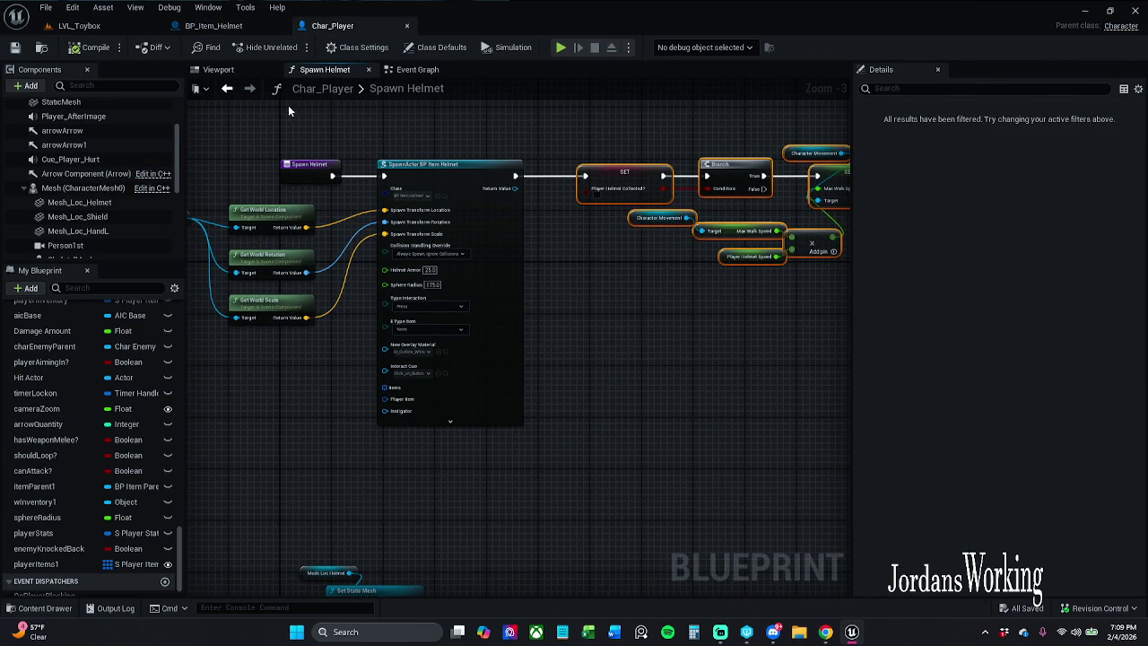
pyautogui.click(213, 25)
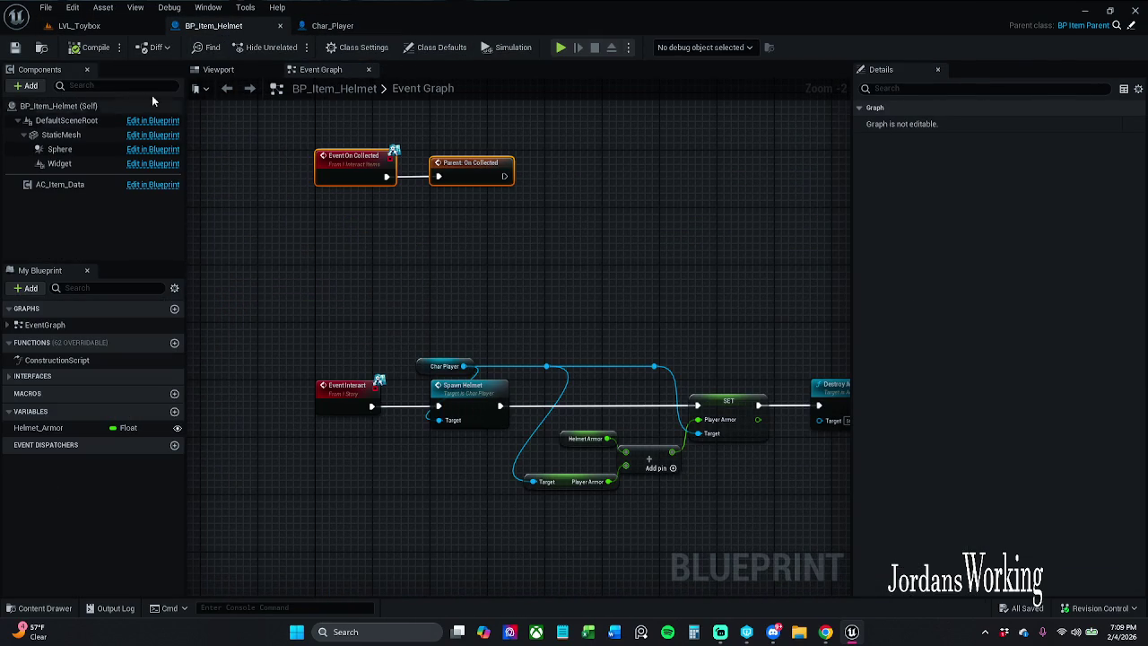
pyautogui.click(348, 26)
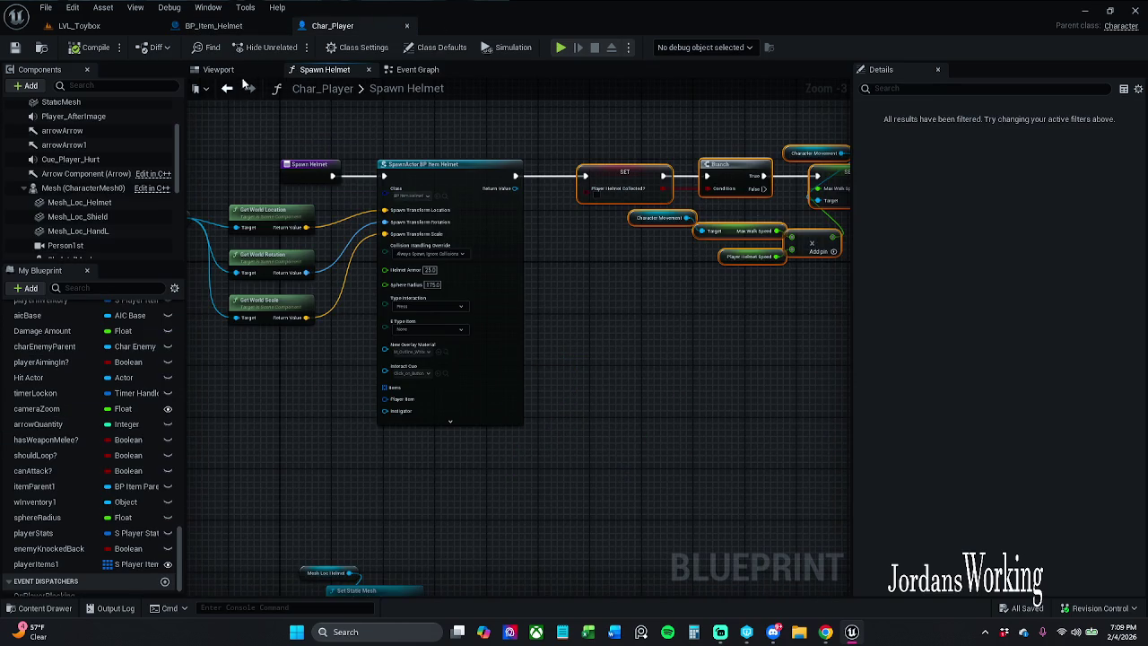
# Set Mesh_Loc_Helmet's Static Mesh to None, compile Char_Player, and view LVL_Toybox from above.
pyautogui.click(218, 69)
pyautogui.click(489, 323)
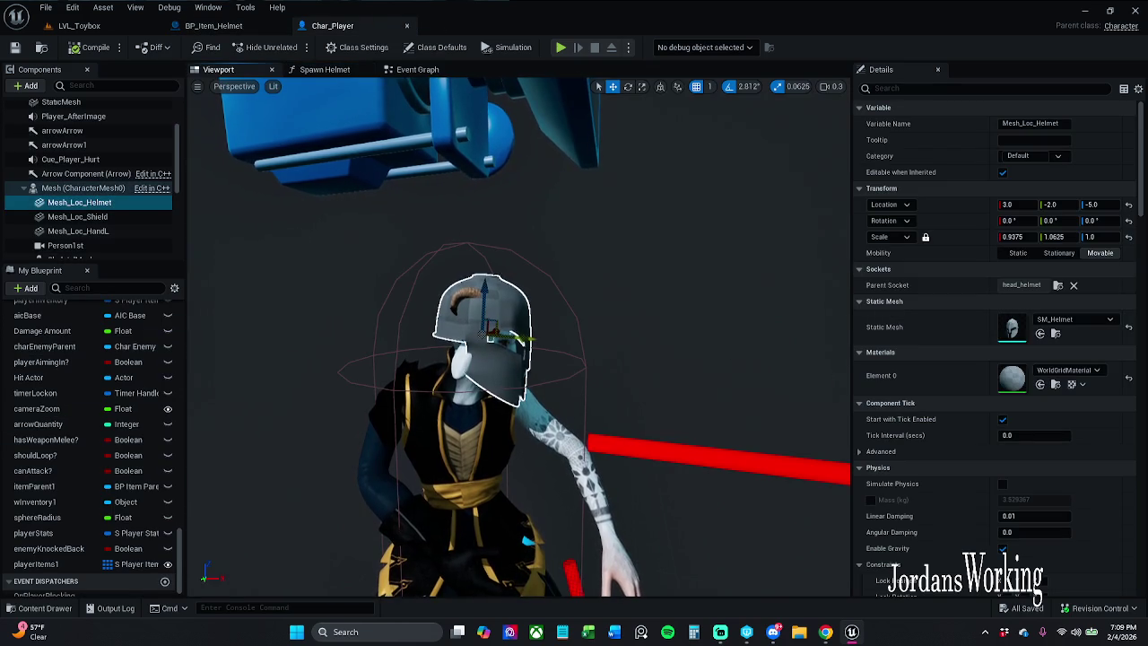
pyautogui.click(1128, 328)
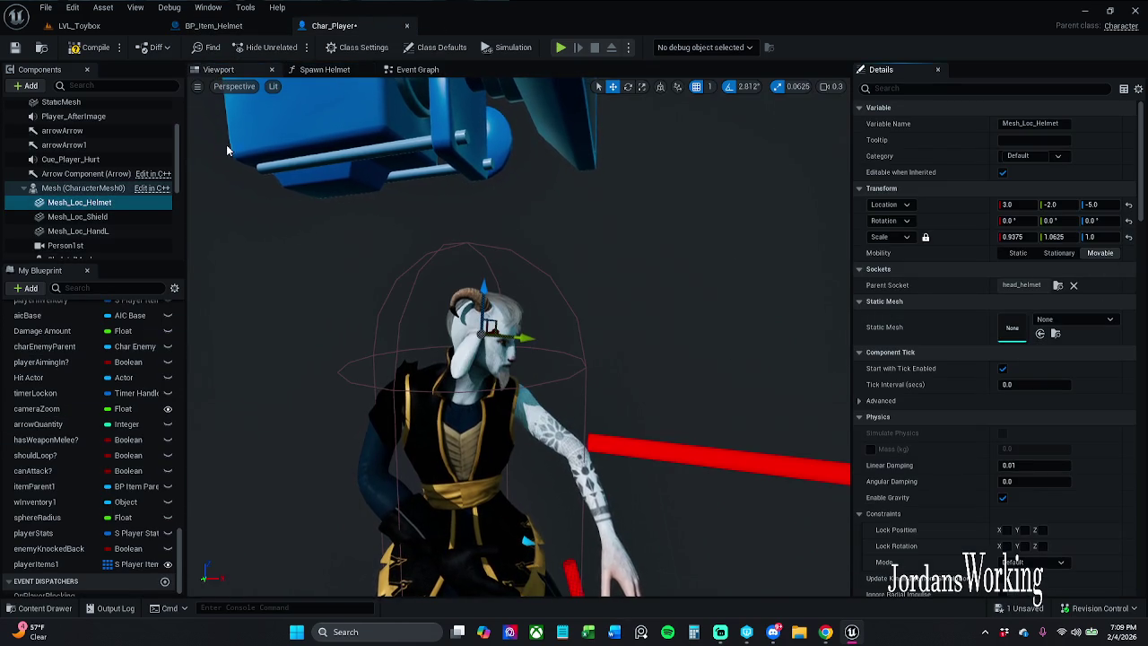
pyautogui.click(93, 48)
pyautogui.click(99, 25)
pyautogui.moveTo(420, 329)
pyautogui.mouseDown()
pyautogui.moveTo(420, 269)
pyautogui.moveTo(420, 485)
pyautogui.mouseUp()
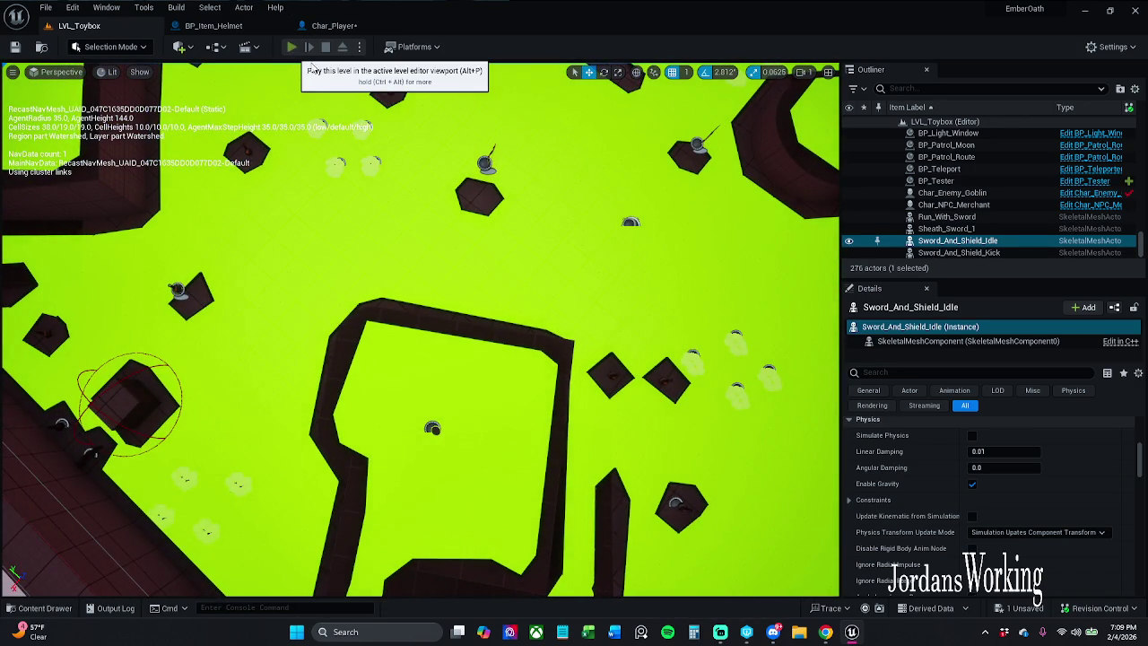
# Play LVL_Toybox, use the helmet item from the inventory, then stop and return to Char_Player.
pyautogui.click(296, 50)
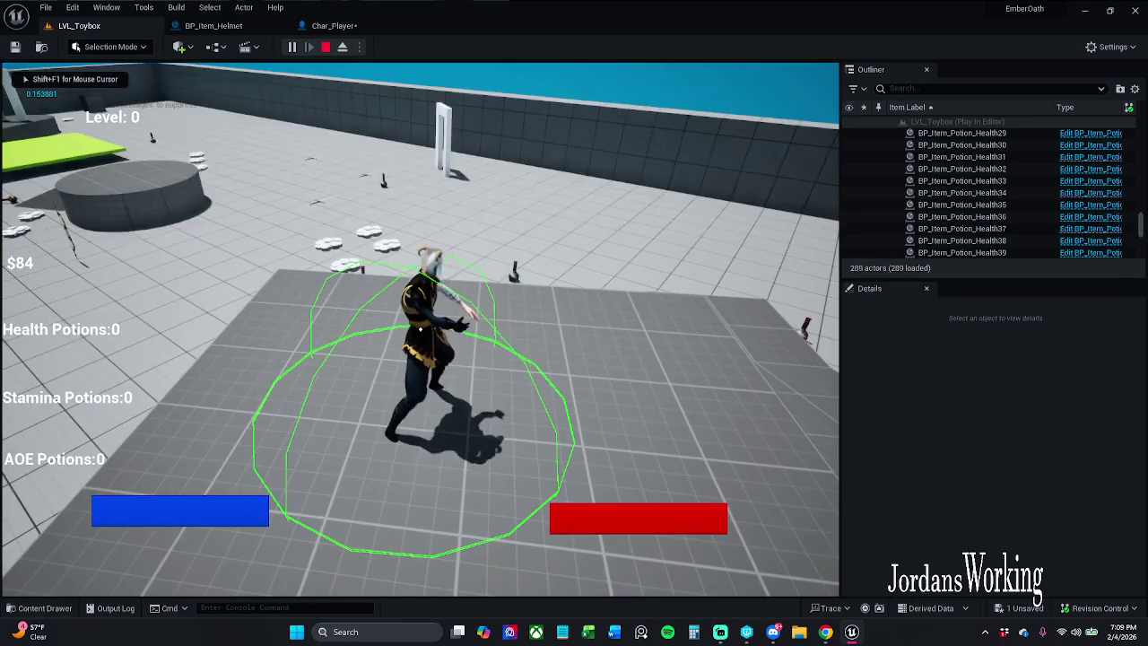
pyautogui.press('i')
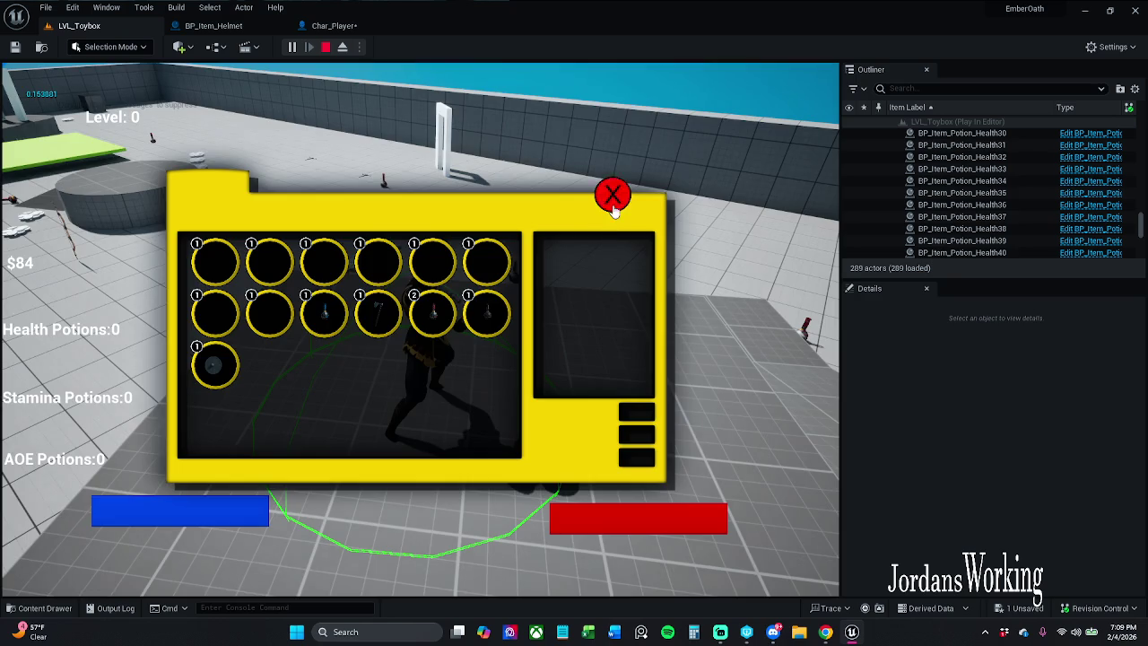
pyautogui.click(612, 195)
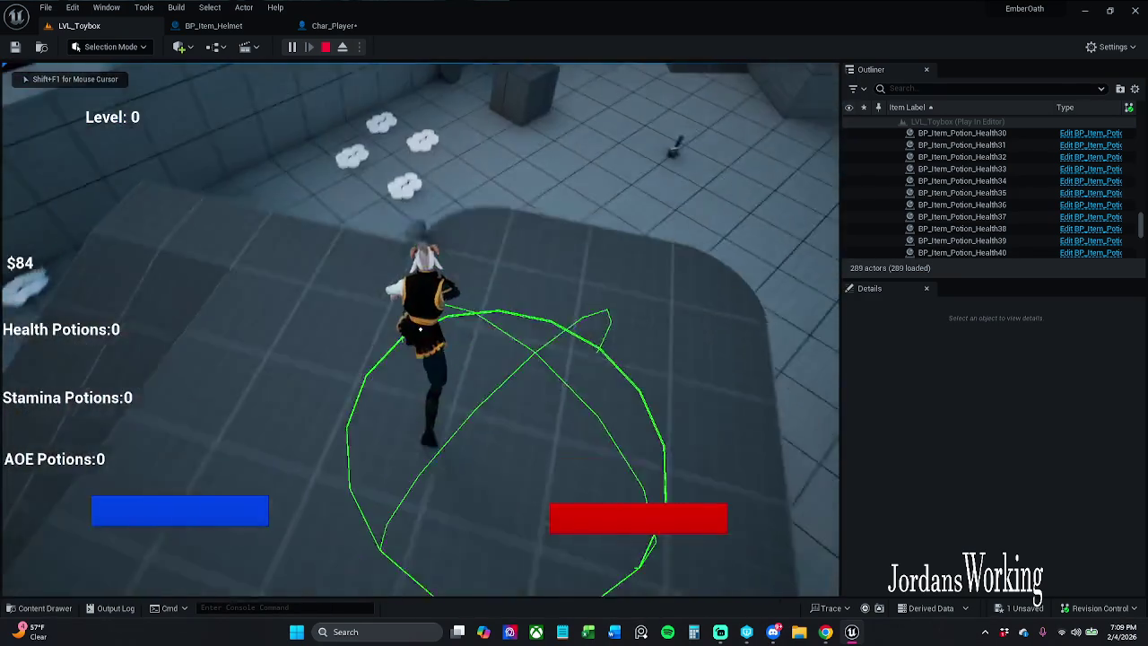
pyautogui.press('i')
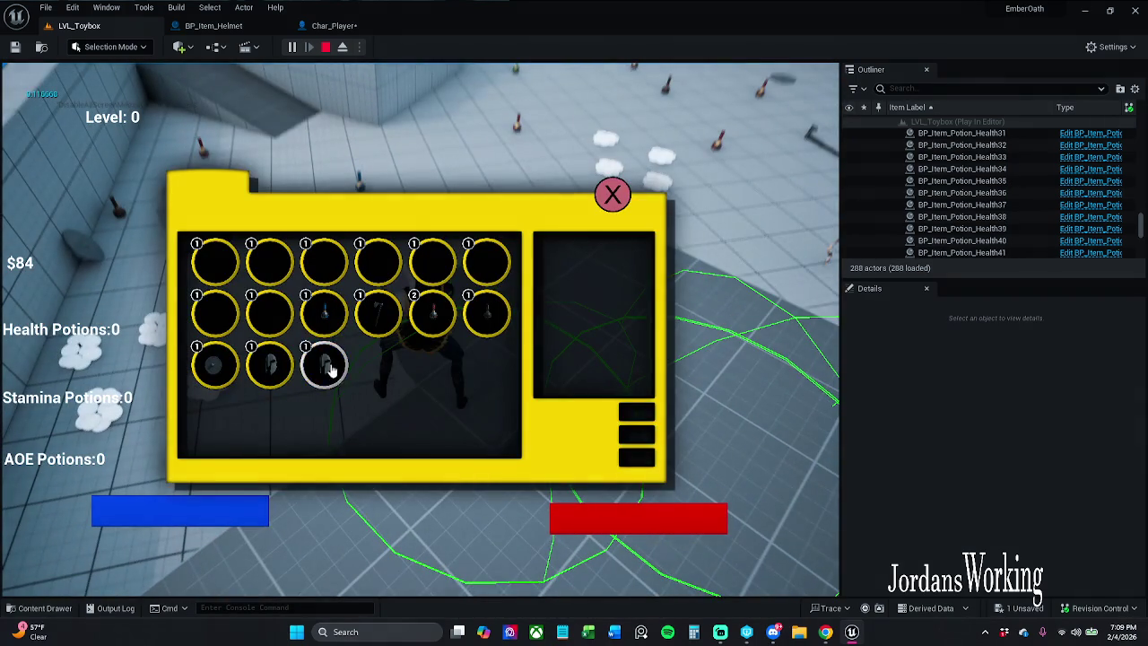
pyautogui.click(332, 370)
pyautogui.click(618, 201)
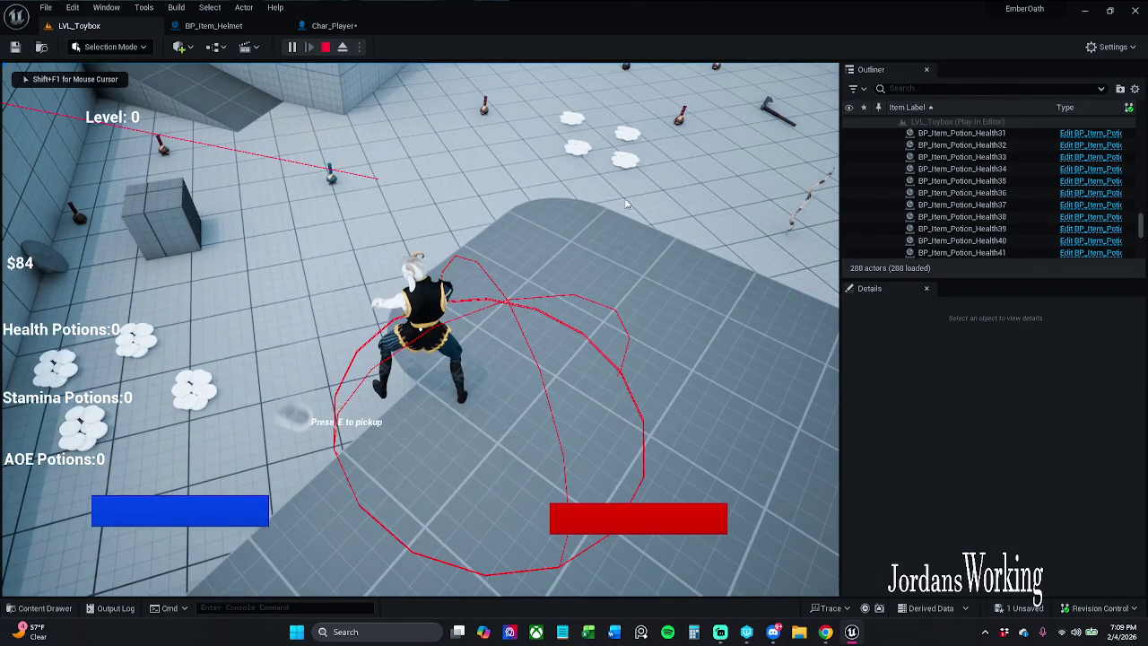
pyautogui.press('Escape')
pyautogui.click(344, 27)
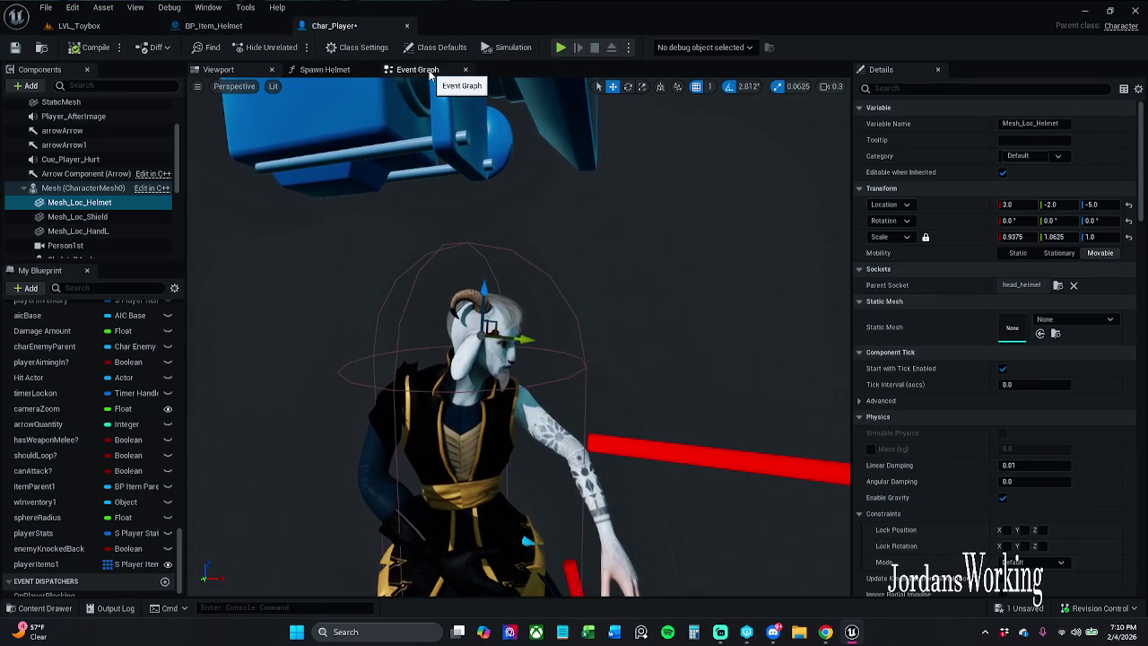
# Open Spawn Helmet and frame the Mesh Loc Helmet, SET, Branch and Character Movement nodes.
pyautogui.click(340, 73)
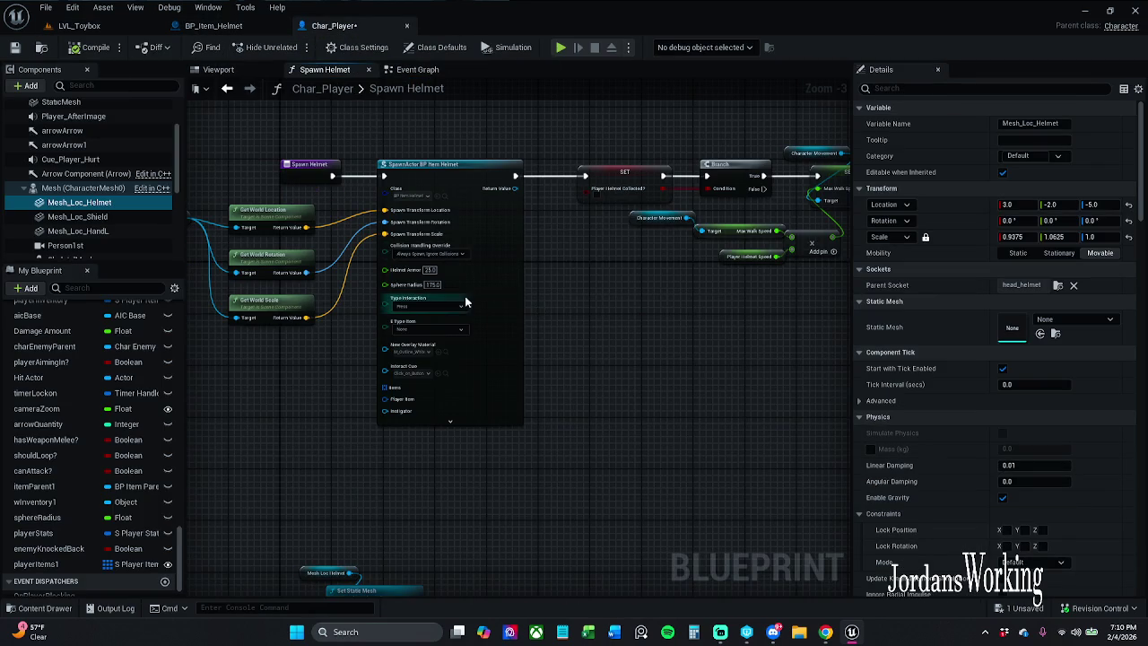
pyautogui.scroll(3, 494, 269)
pyautogui.scroll(1, 492, 260)
pyautogui.moveTo(491, 260); pyautogui.dragTo(545, 281)
pyautogui.scroll(-1, 543, 281)
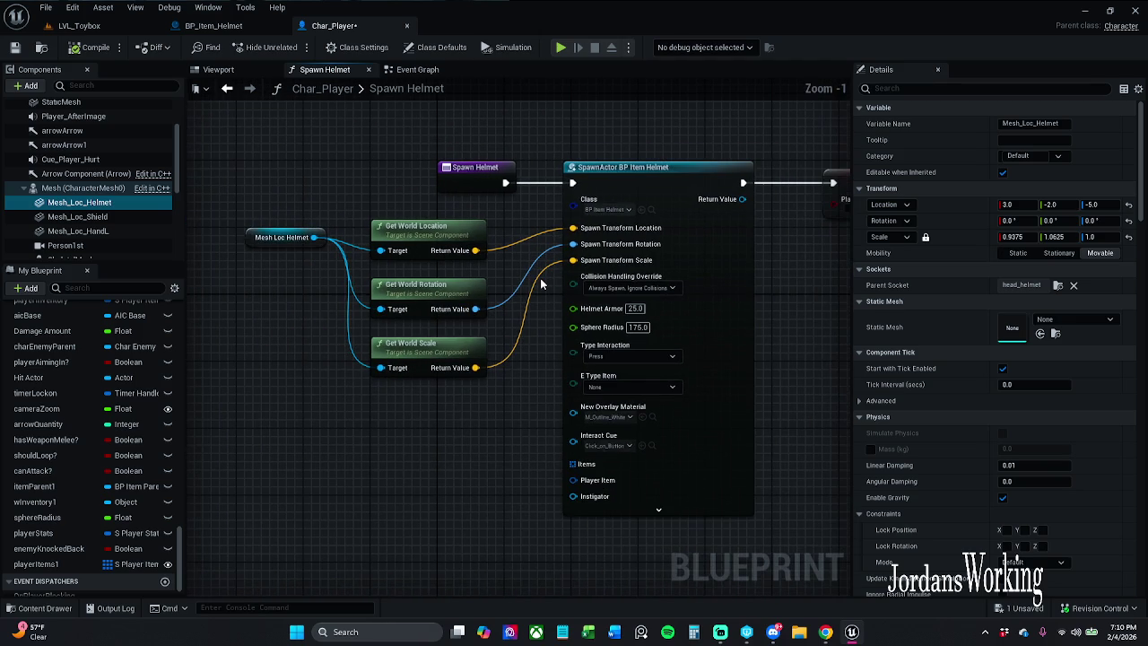
pyautogui.moveTo(541, 284); pyautogui.dragTo(251, 267)
pyautogui.scroll(-1, 507, 274)
pyautogui.moveTo(476, 220)
pyautogui.mouseDown()
pyautogui.moveTo(366, 224)
pyautogui.moveTo(444, 280)
pyautogui.mouseUp()
# Search the action menu for 'attach' and scroll to the component attachment entries.
pyautogui.write('att')
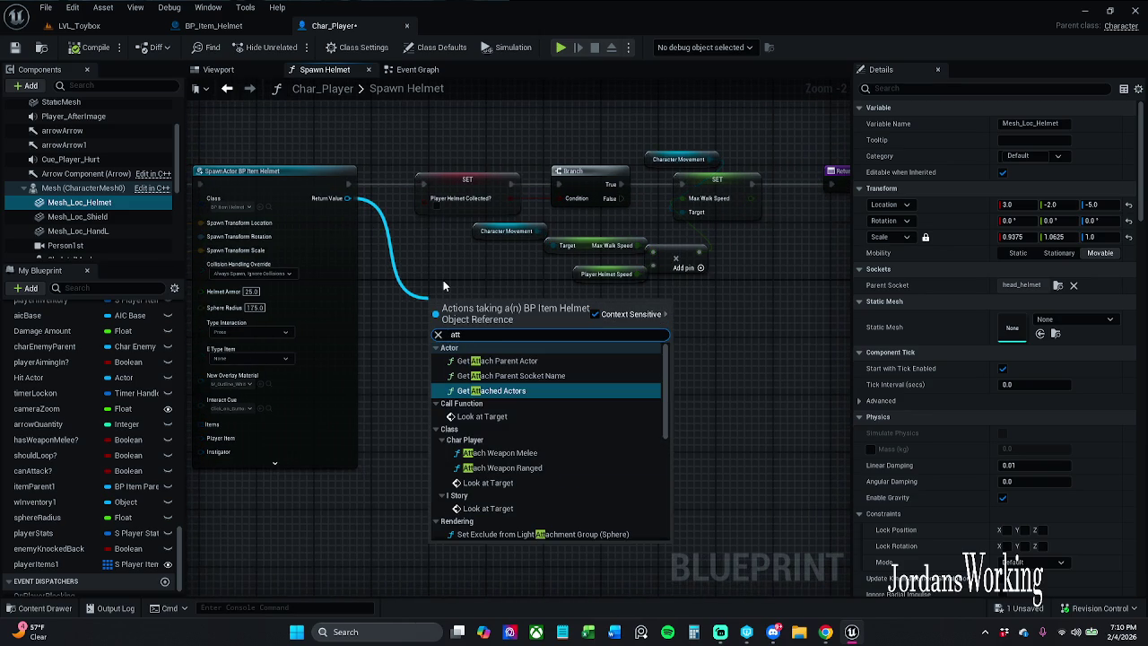
pyautogui.write('ah')
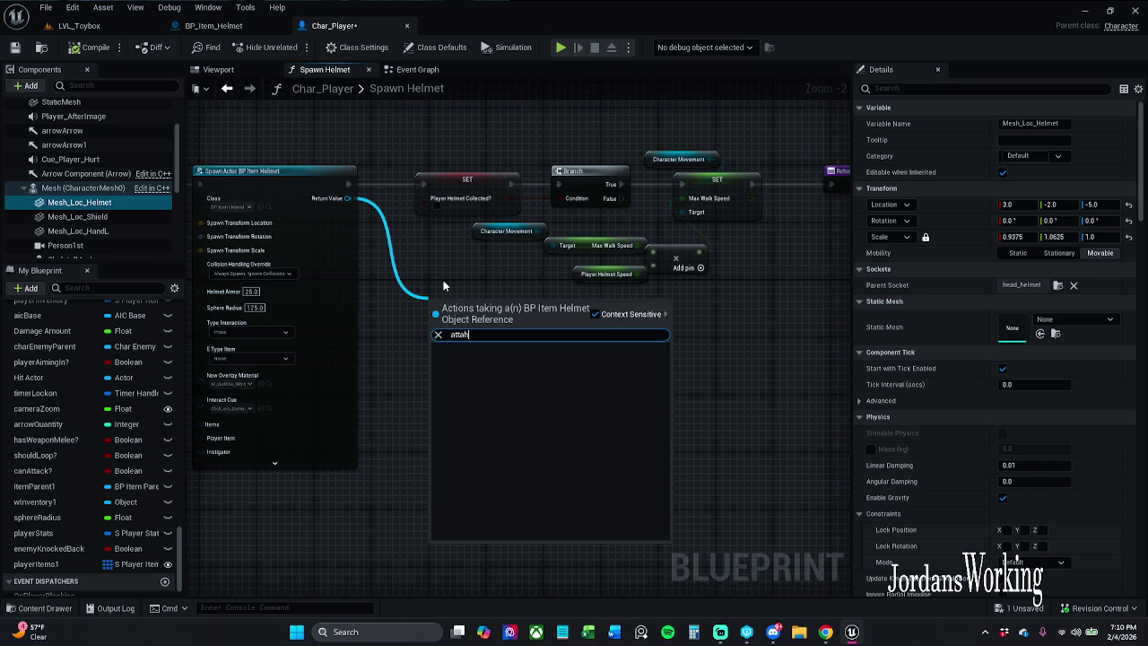
pyautogui.press('BackSpace')
pyautogui.press('BackSpace')
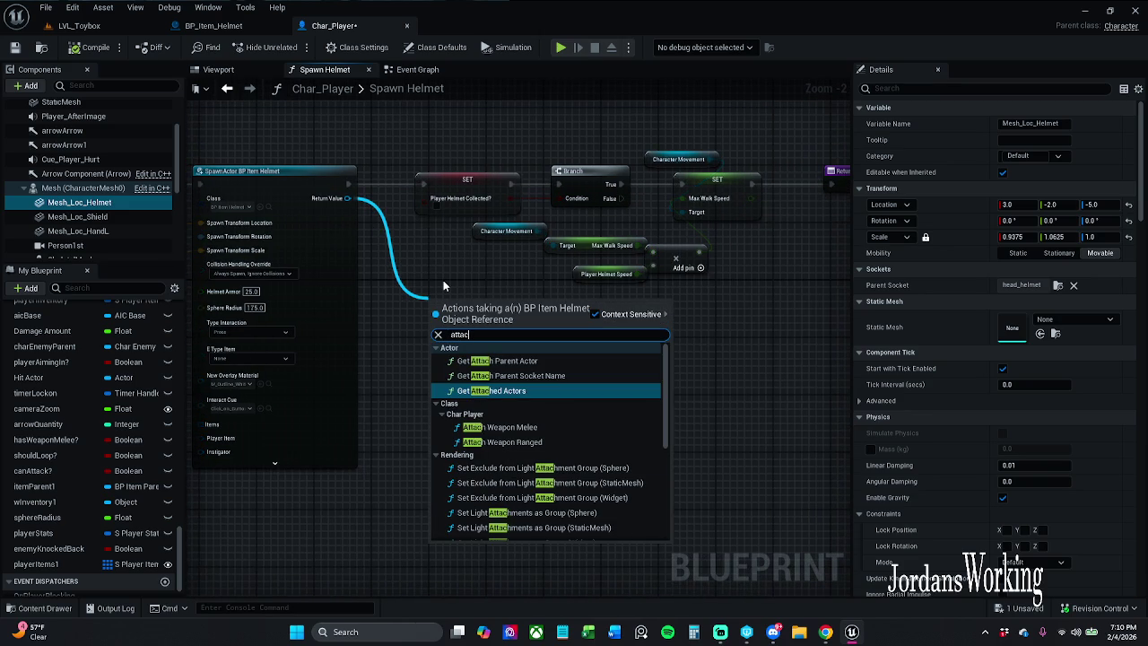
pyautogui.press('BackSpace')
pyautogui.press('BackSpace')
pyautogui.press('BackSpace')
pyautogui.write('attach')
pyautogui.scroll(-2, 556, 399)
pyautogui.scroll(-3, 556, 404)
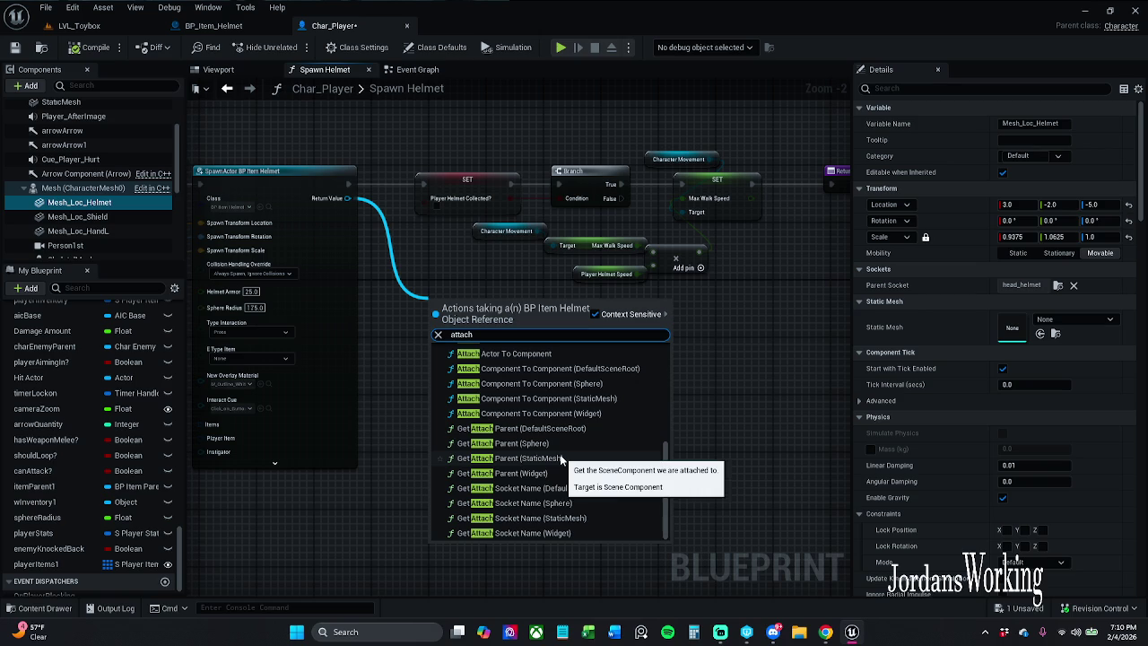
pyautogui.scroll(1, 556, 454)
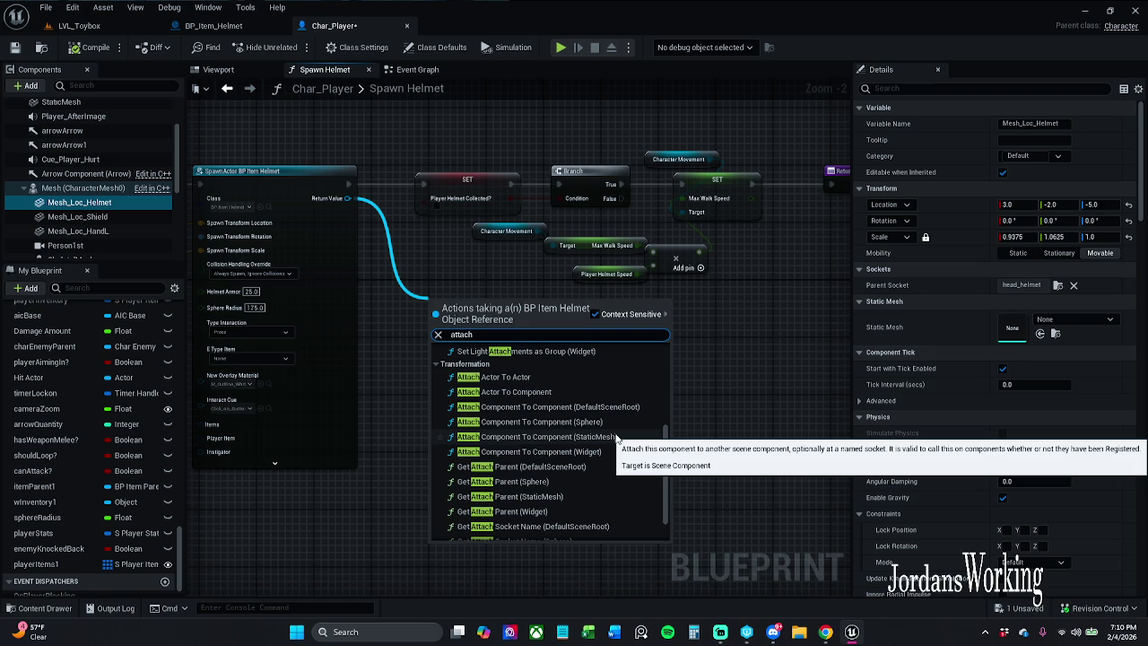
# Add an Attach Component To Component node and position it beside the SET and Branch chain.
pyautogui.click(617, 437)
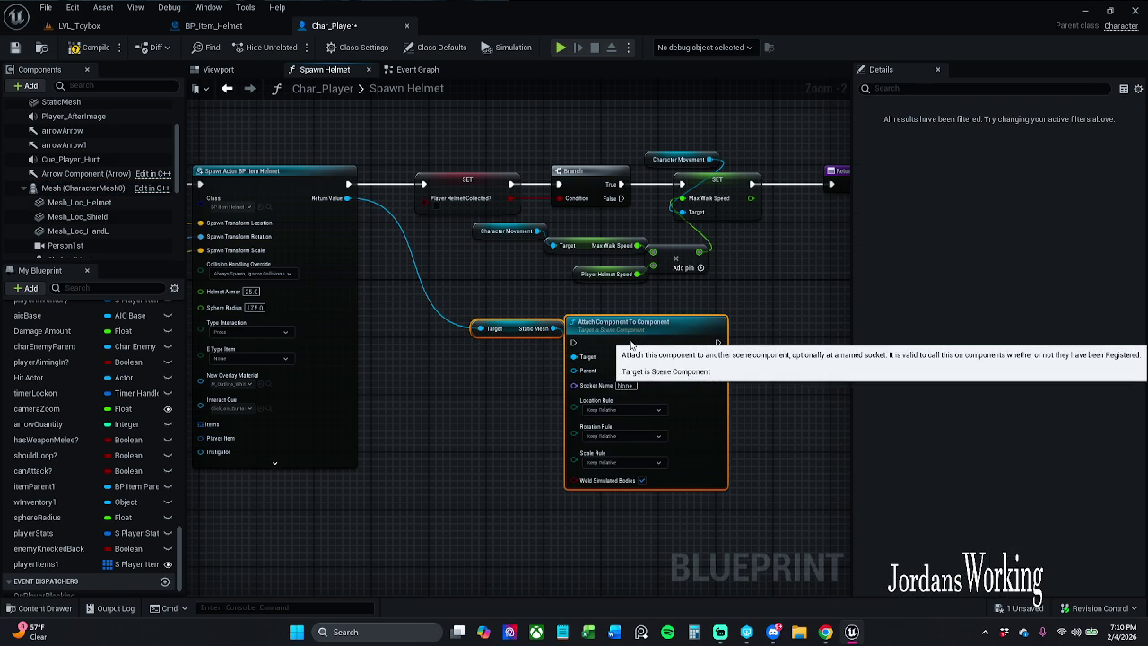
pyautogui.click(506, 378)
pyautogui.moveTo(506, 362); pyautogui.dragTo(594, 360)
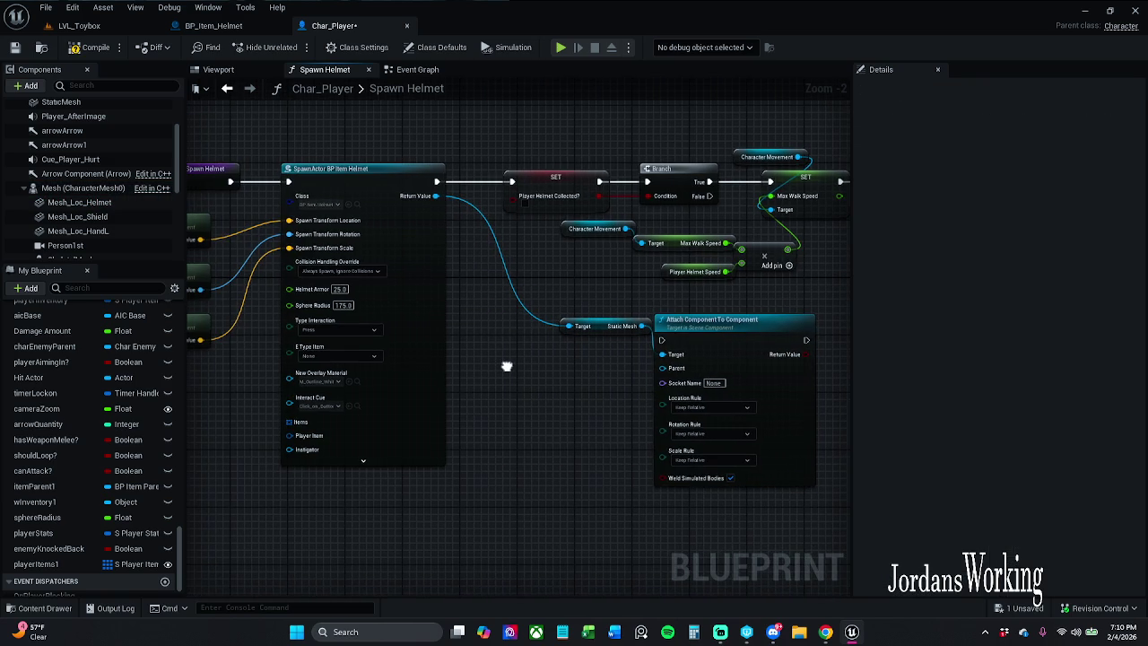
pyautogui.moveTo(507, 366); pyautogui.dragTo(323, 372)
pyautogui.moveTo(602, 343)
pyautogui.mouseDown()
pyautogui.moveTo(888, 285)
pyautogui.moveTo(745, 224)
pyautogui.moveTo(449, 303)
pyautogui.moveTo(633, 274)
pyautogui.moveTo(543, 285)
pyautogui.mouseUp()
pyautogui.moveTo(334, 284); pyautogui.dragTo(464, 268)
# Route execution from SpawnActor through the attach node into SET, tidy the nodes, and save.
pyautogui.moveTo(330, 164)
pyautogui.mouseDown()
pyautogui.moveTo(679, 318)
pyautogui.moveTo(672, 298)
pyautogui.mouseUp()
pyautogui.moveTo(813, 293); pyautogui.dragTo(307, 165)
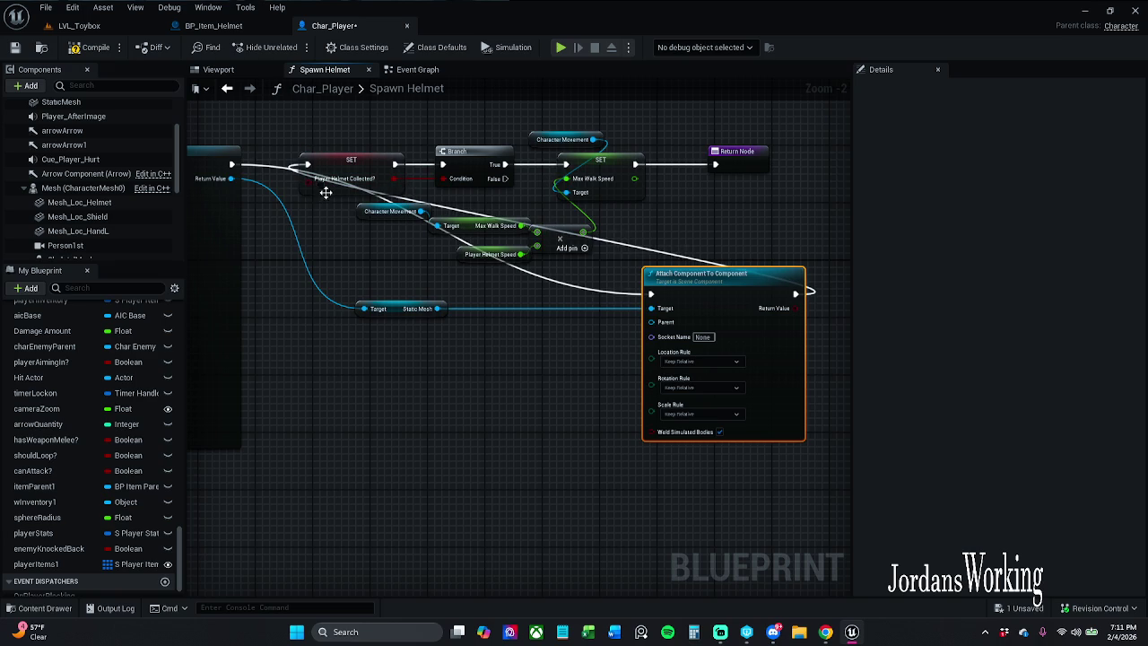
pyautogui.hotkey('ctrl', 'z')
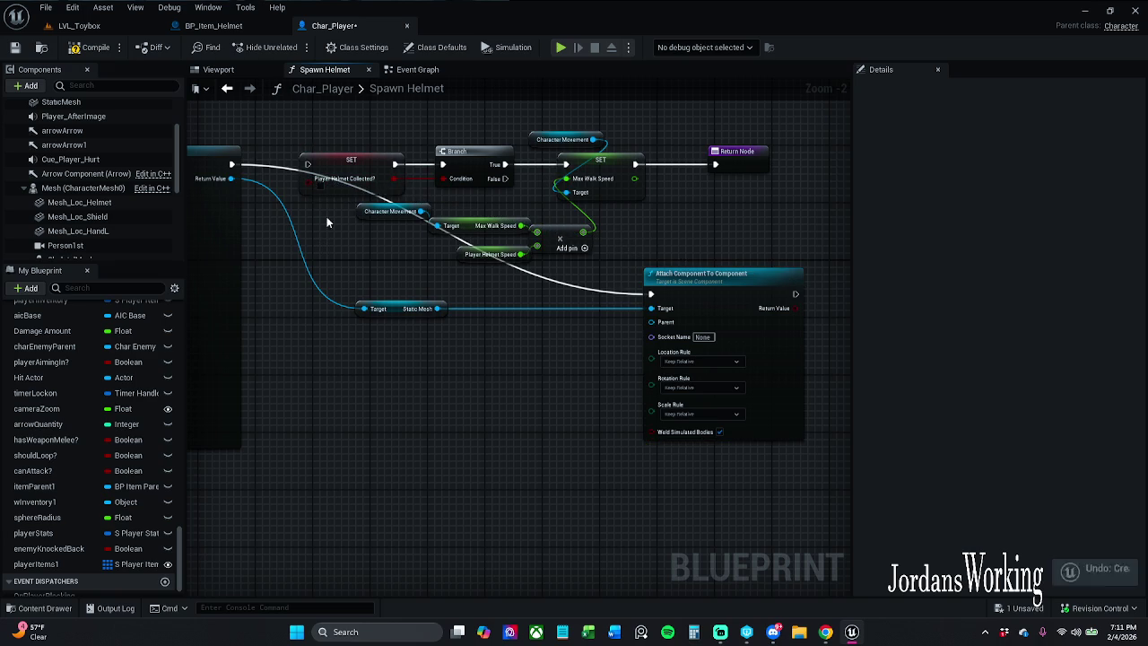
pyautogui.hotkey('ctrl', 'y')
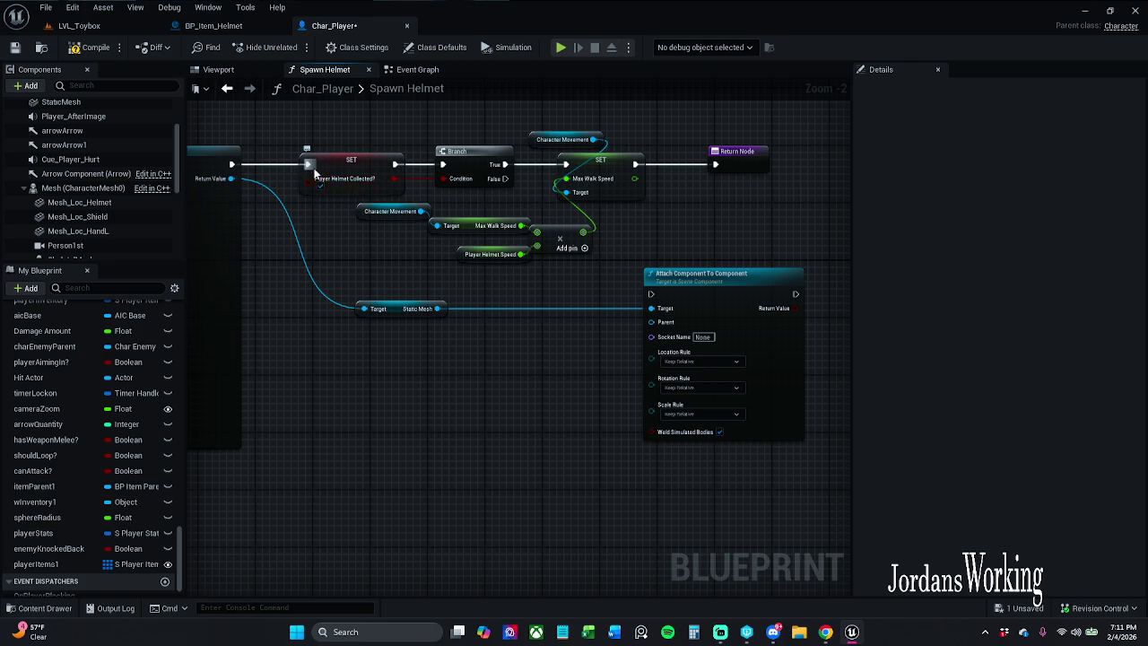
pyautogui.moveTo(308, 164)
pyautogui.mouseDown()
pyautogui.moveTo(618, 300)
pyautogui.moveTo(661, 293)
pyautogui.moveTo(651, 295)
pyautogui.mouseUp()
pyautogui.moveTo(796, 293)
pyautogui.mouseDown()
pyautogui.moveTo(693, 168)
pyautogui.moveTo(309, 165)
pyautogui.moveTo(749, 277)
pyautogui.moveTo(740, 244)
pyautogui.mouseUp()
pyautogui.moveTo(605, 169)
pyautogui.mouseDown()
pyautogui.moveTo(908, 173)
pyautogui.moveTo(758, 198)
pyautogui.mouseUp()
pyautogui.moveTo(589, 206)
pyautogui.mouseDown()
pyautogui.moveTo(532, 292)
pyautogui.moveTo(539, 300)
pyautogui.mouseUp()
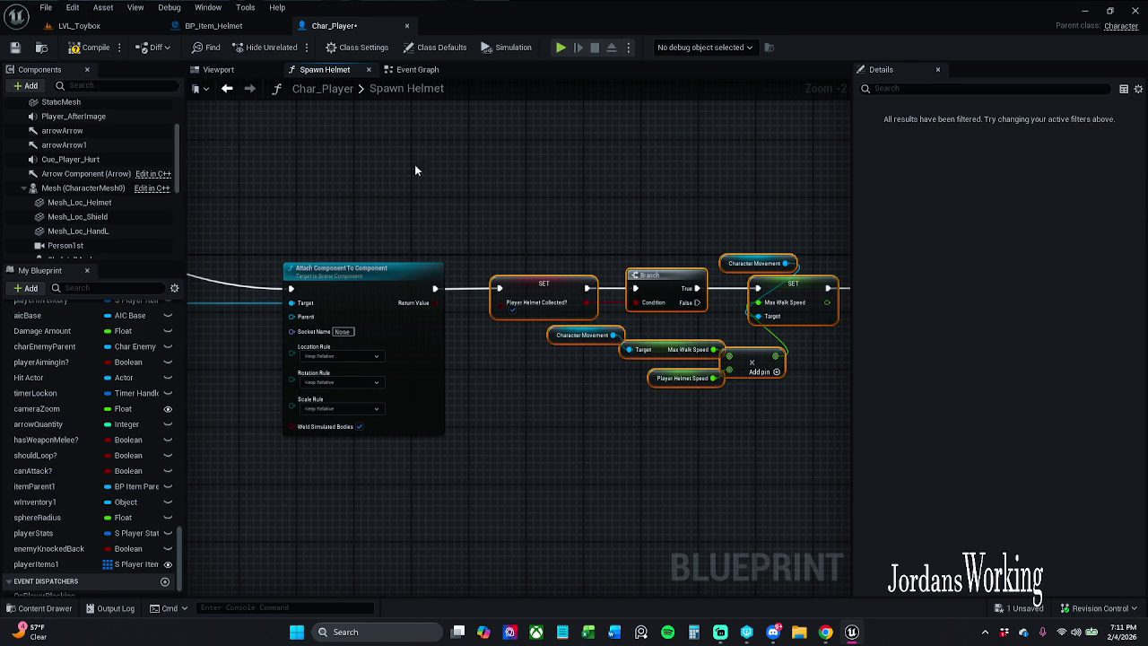
pyautogui.click(16, 48)
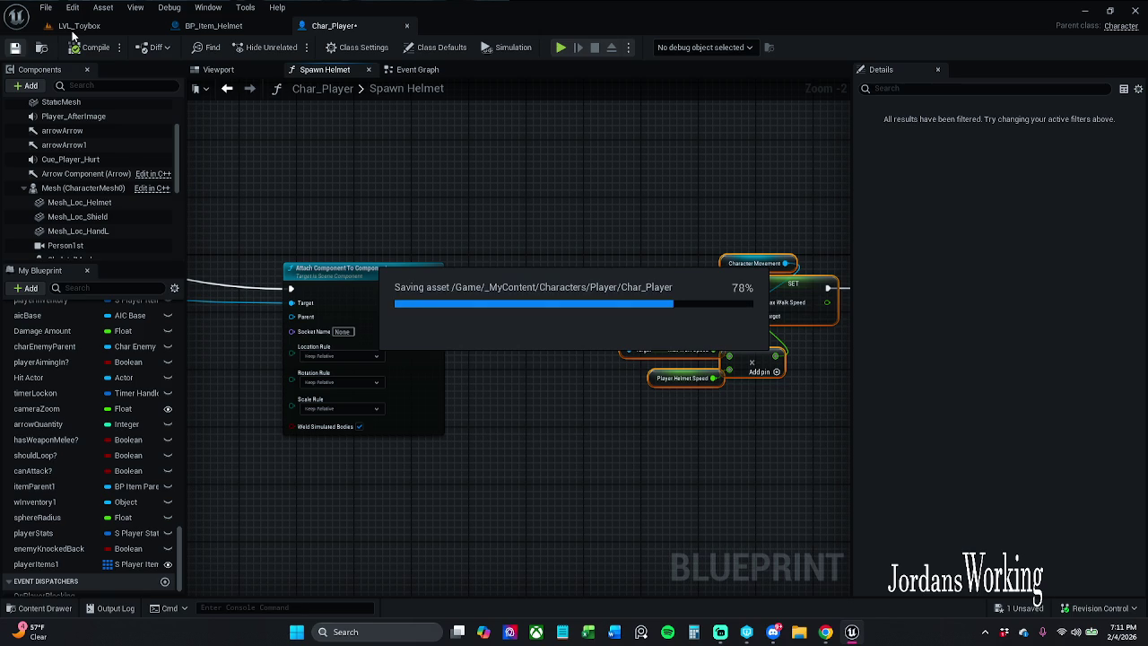
# Playtest LVL_Toybox, checking the inventory twice, then stop and return to Char_Player's Spawn Helmet graph.
pyautogui.click(128, 27)
pyautogui.click(289, 54)
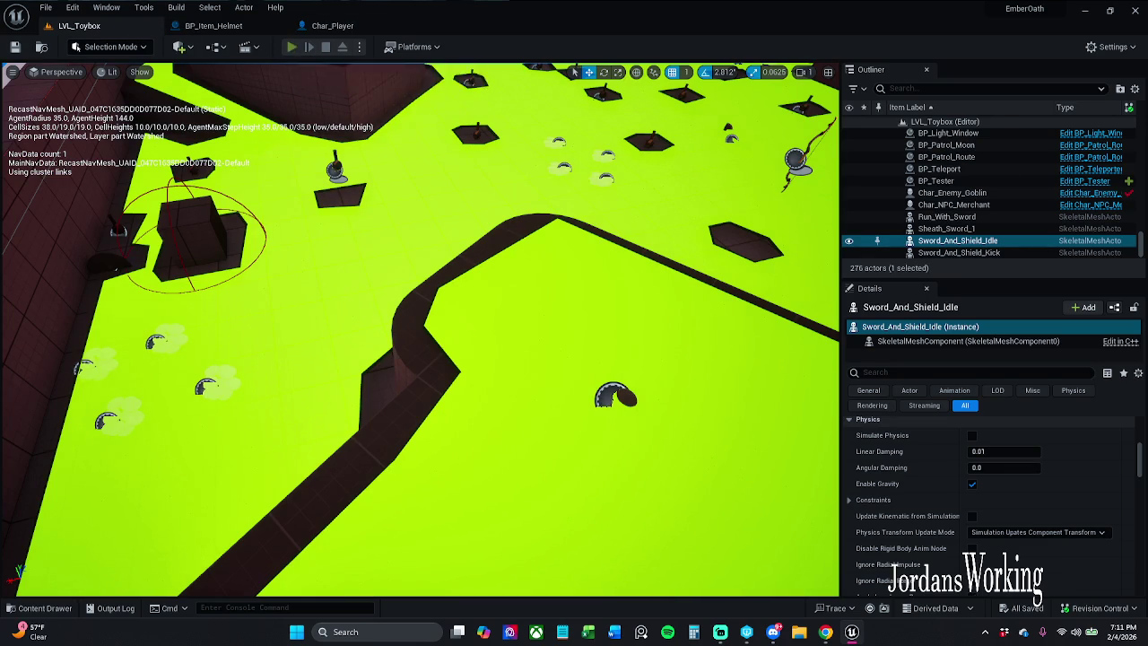
pyautogui.press('i')
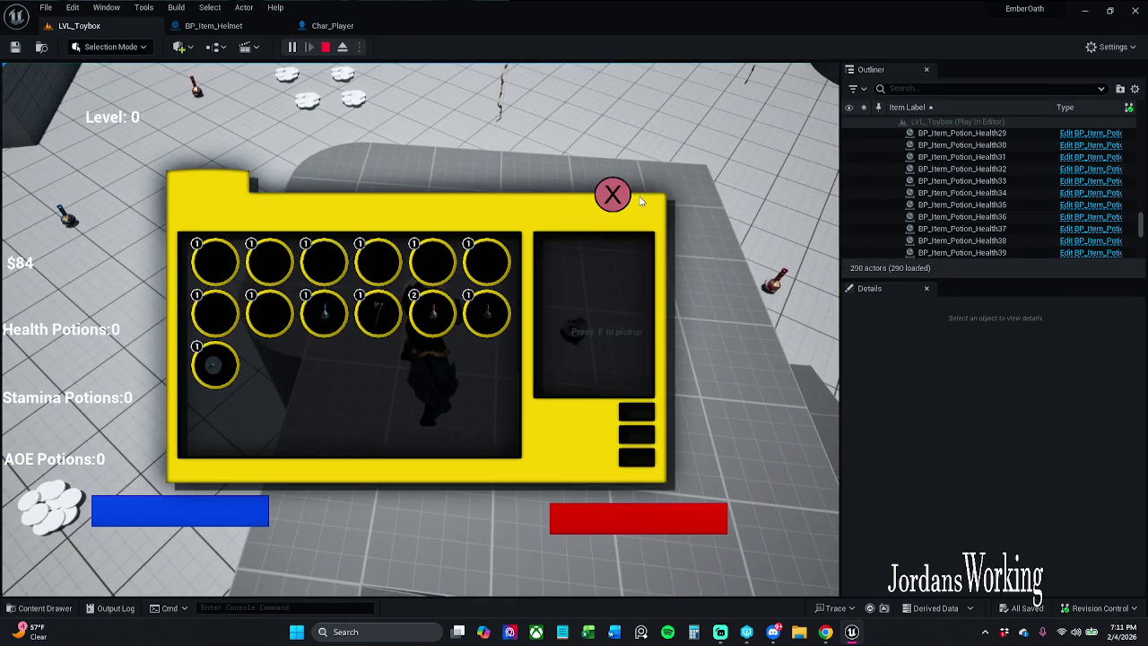
pyautogui.click(613, 195)
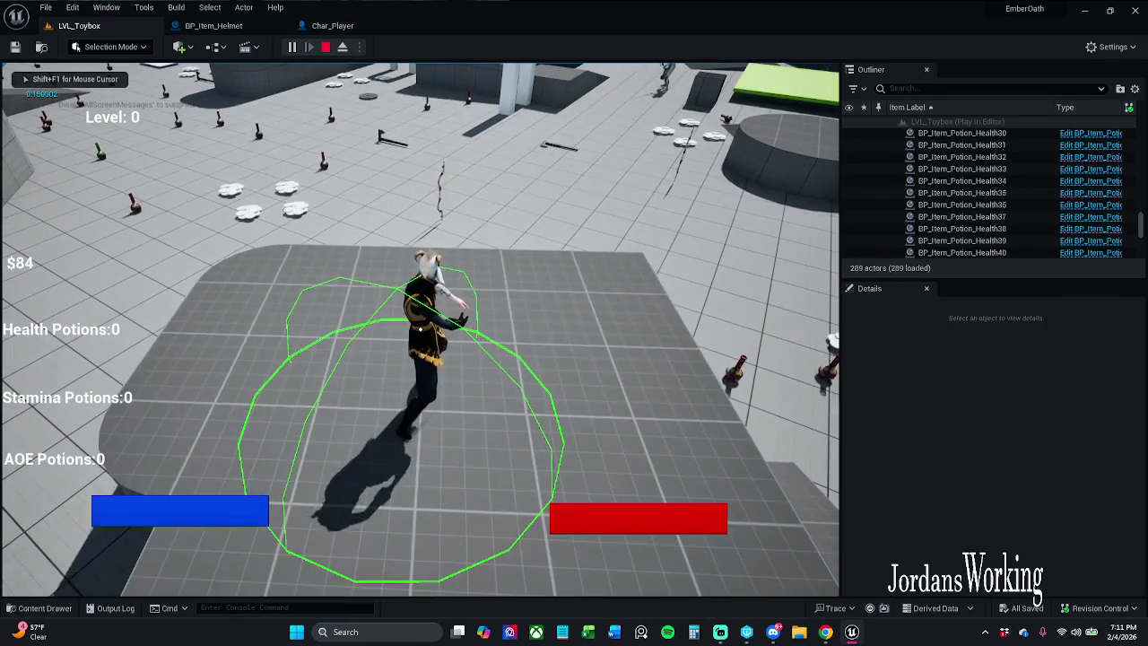
pyautogui.press('i')
pyautogui.click(610, 192)
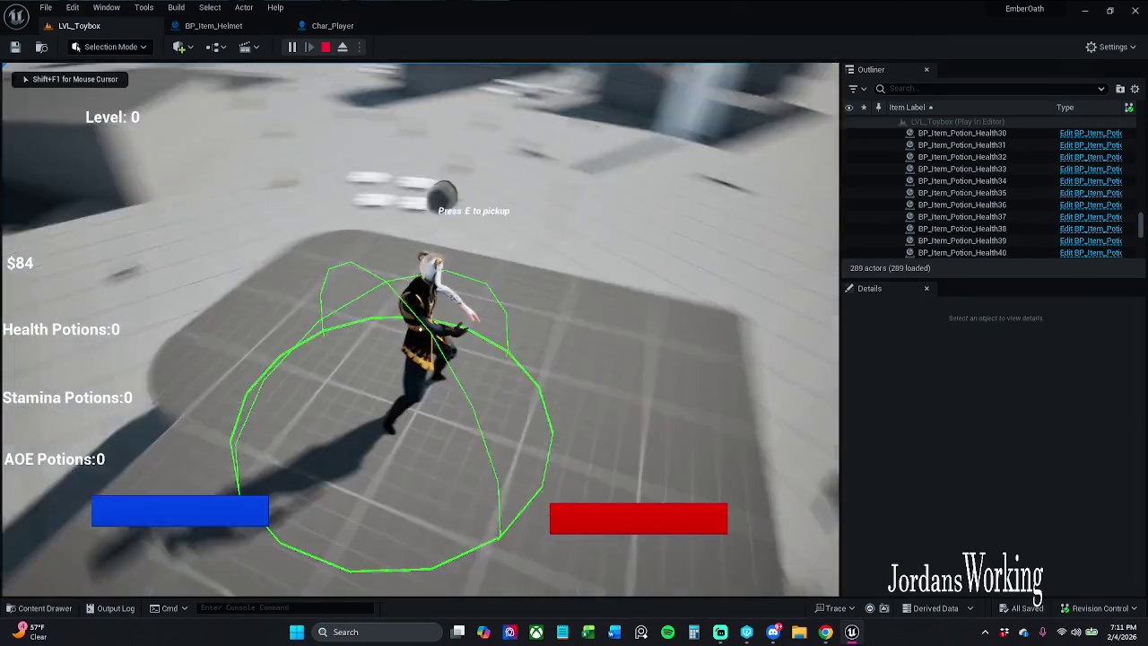
pyautogui.press('Escape')
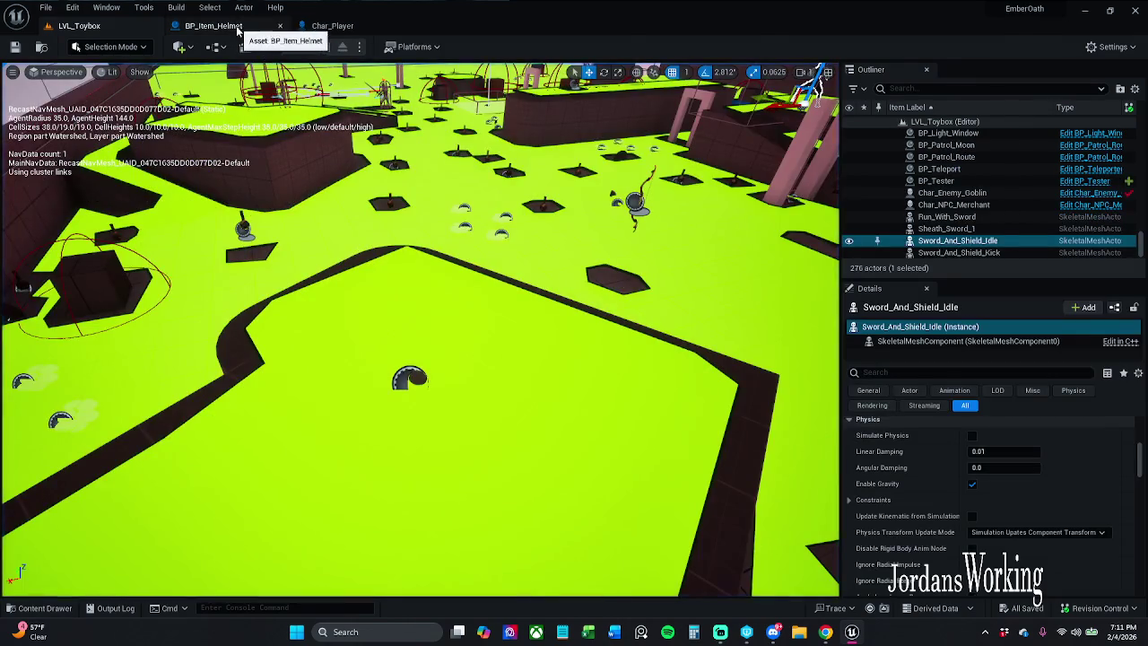
pyautogui.click(238, 27)
pyautogui.click(334, 26)
# Open BP_Item_Helmet from SpawnActor's class, inspect its StaticMesh component, then return to Char_Player.
pyautogui.moveTo(381, 213); pyautogui.dragTo(600, 226)
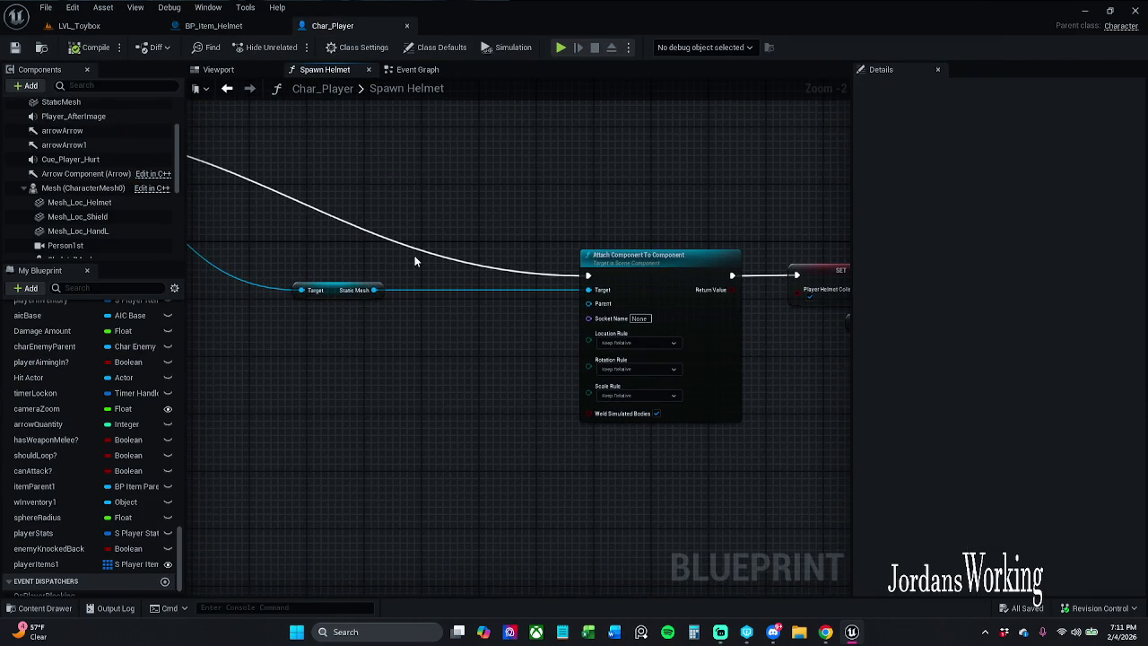
pyautogui.moveTo(429, 260); pyautogui.dragTo(476, 262)
pyautogui.moveTo(404, 232); pyautogui.dragTo(584, 236)
pyautogui.click(333, 184)
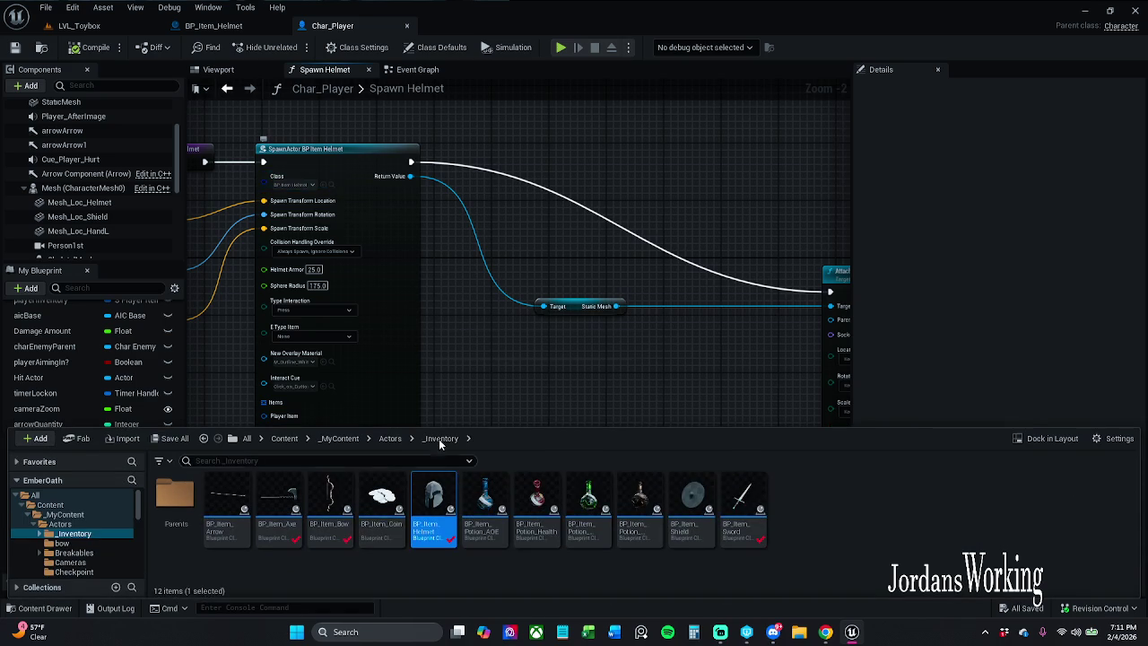
pyautogui.doubleClick(433, 506)
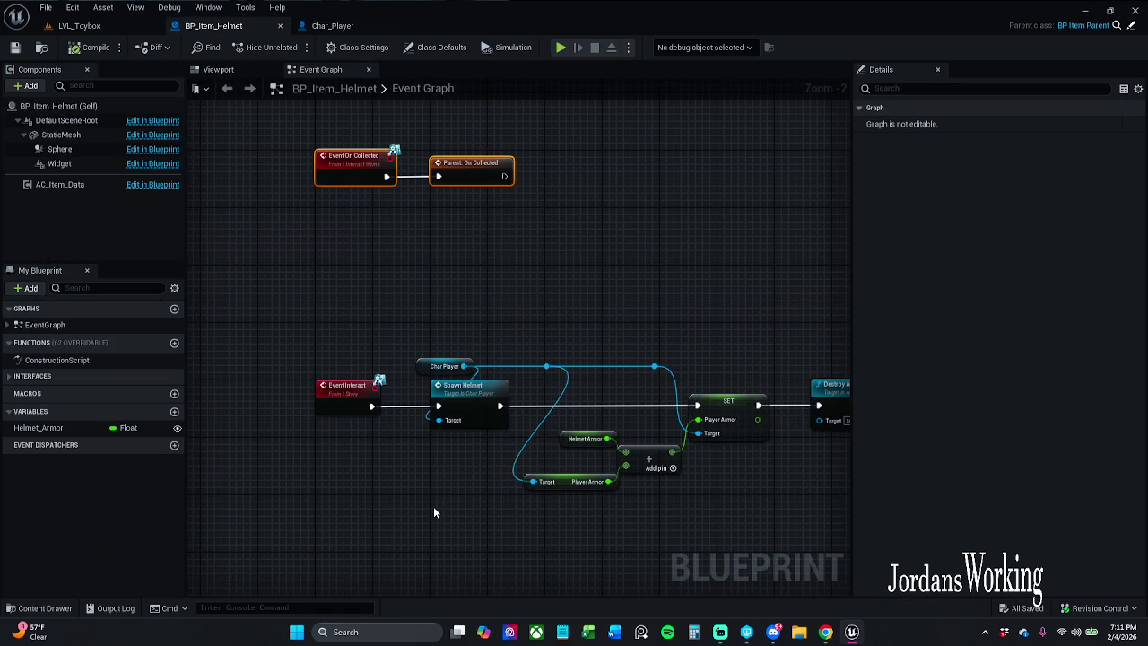
pyautogui.click(75, 136)
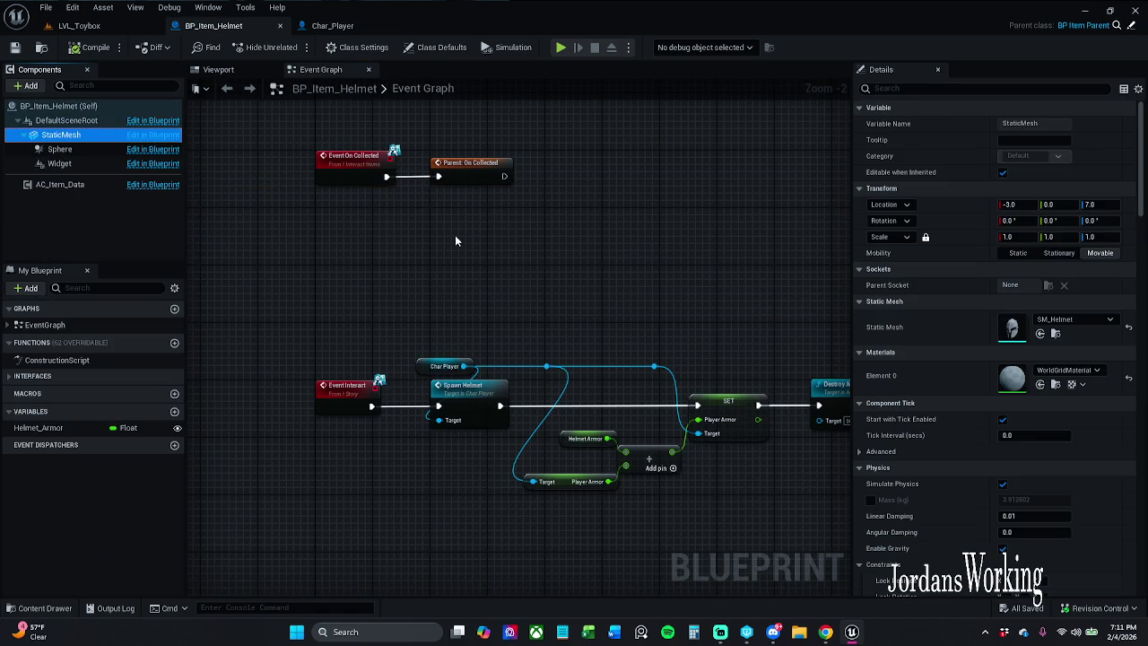
pyautogui.click(332, 25)
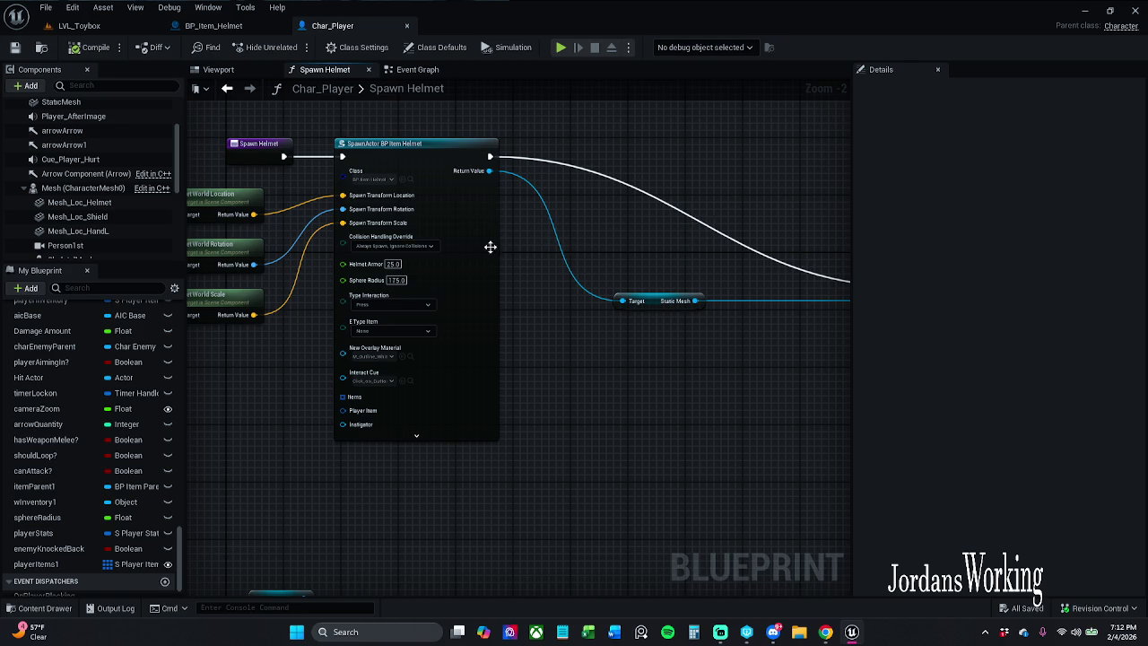
# Review SpawnActor's collision handling options without changing them.
pyautogui.scroll(2, 415, 247)
pyautogui.click(419, 245)
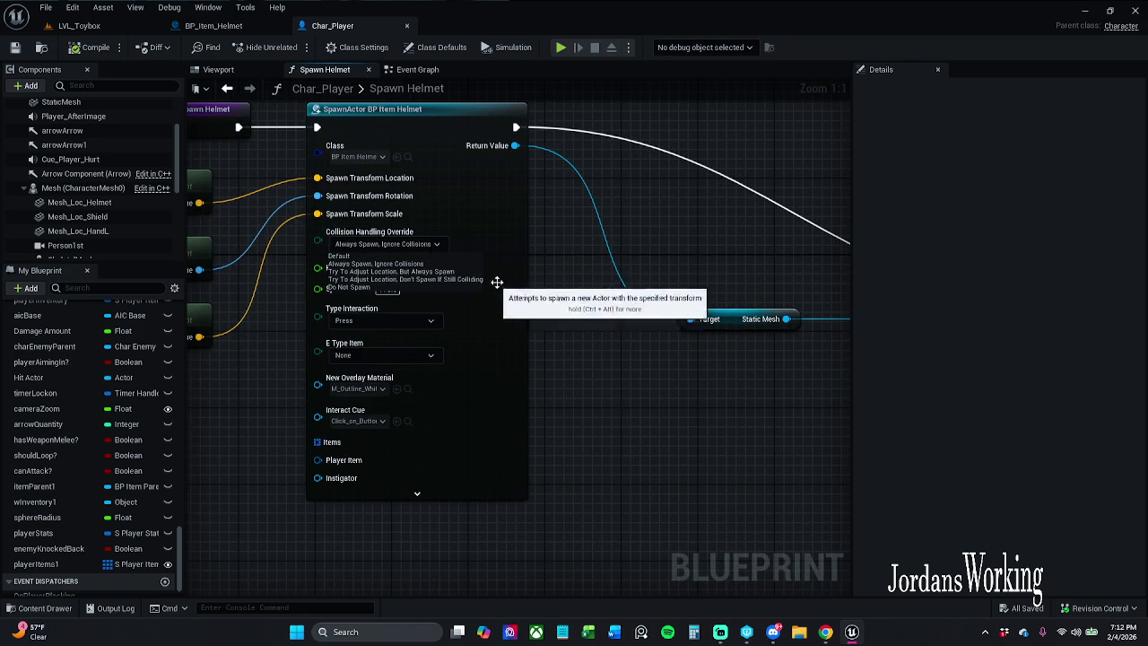
pyautogui.click(579, 342)
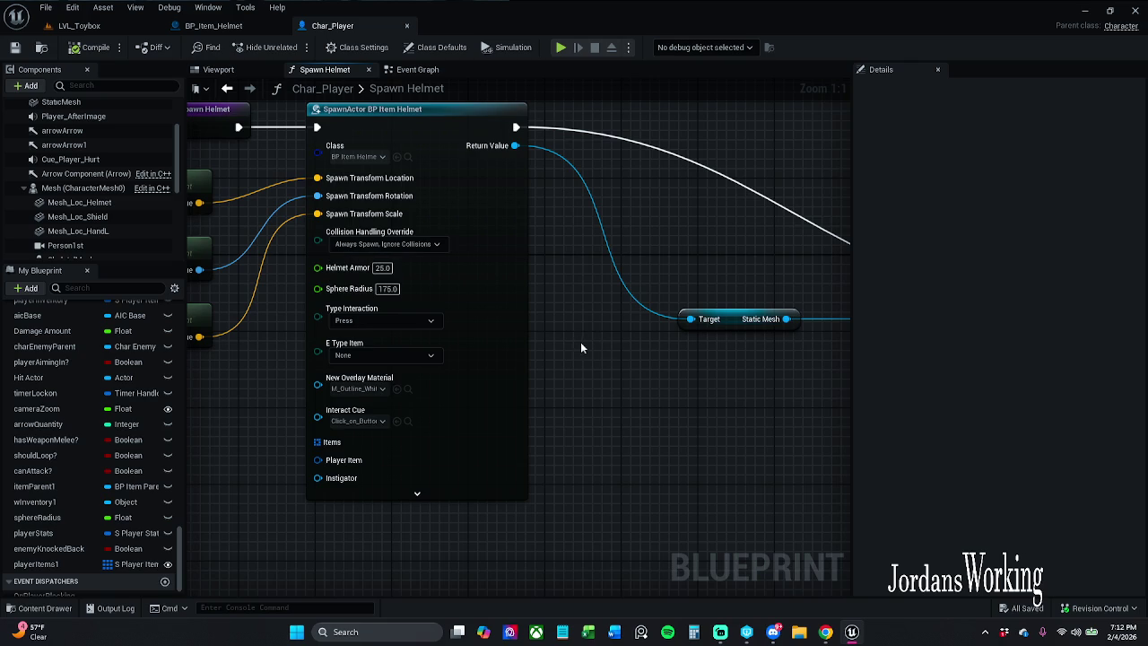
pyautogui.scroll(-3, 615, 342)
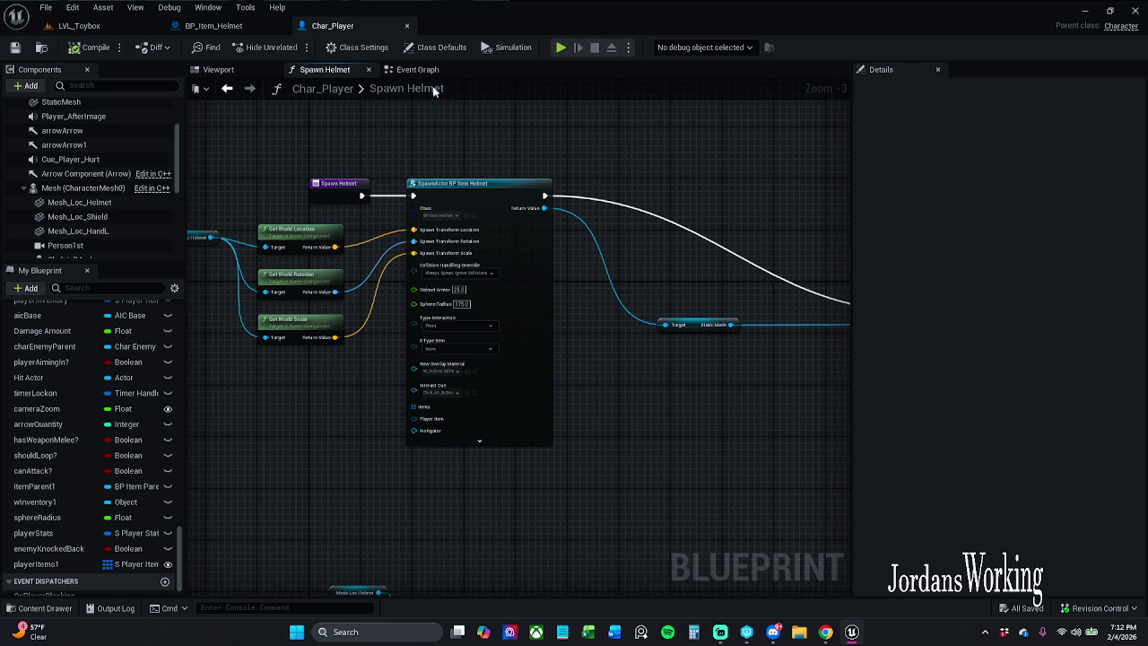
pyautogui.scroll(-4, 534, 208)
pyautogui.scroll(5, 500, 197)
pyautogui.scroll(-3, 537, 273)
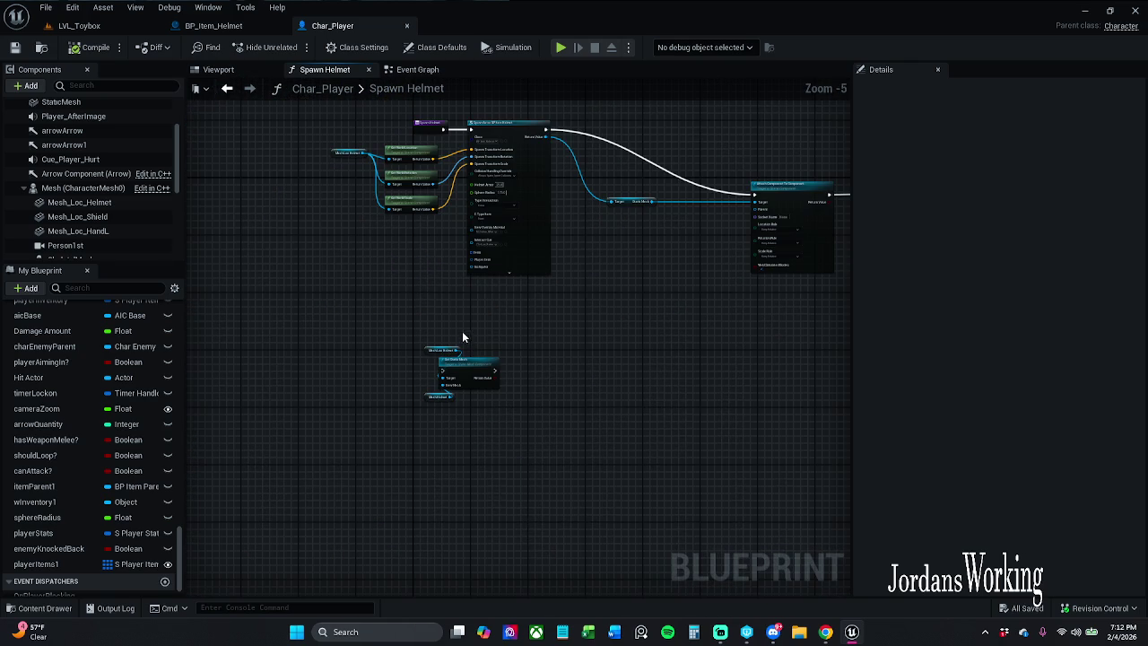
pyautogui.scroll(3, 360, 275)
# Delete the Get World Rotation/Scale, SpawnActor, Static Mesh and Attach Component nodes.
pyautogui.moveTo(310, 280)
pyautogui.mouseDown()
pyautogui.moveTo(465, 213)
pyautogui.moveTo(180, 255)
pyautogui.moveTo(166, 237)
pyautogui.moveTo(398, 307)
pyautogui.mouseUp()
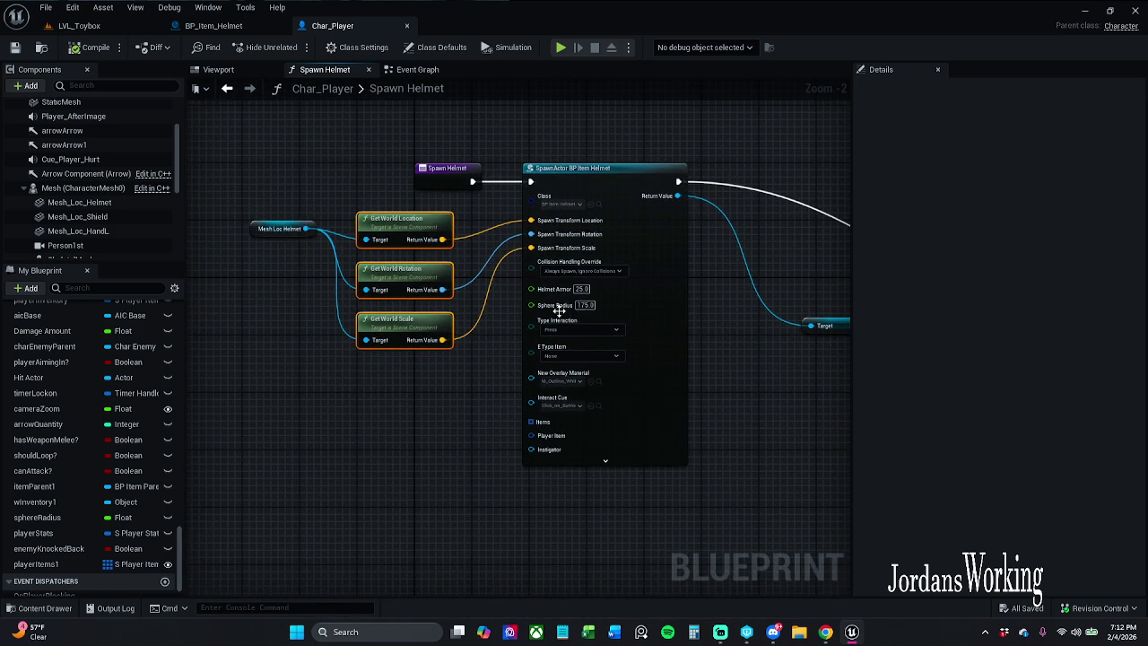
pyautogui.moveTo(560, 313); pyautogui.dragTo(365, 330)
pyautogui.moveTo(431, 162)
pyautogui.mouseDown()
pyautogui.moveTo(675, 438)
pyautogui.moveTo(462, 390)
pyautogui.moveTo(381, 398)
pyautogui.moveTo(493, 396)
pyautogui.mouseUp()
pyautogui.scroll(-1, 632, 412)
pyautogui.click(684, 293)
pyautogui.moveTo(744, 323); pyautogui.dragTo(588, 292)
pyautogui.scroll(-1, 426, 342)
pyautogui.moveTo(427, 343)
pyautogui.mouseDown()
pyautogui.moveTo(326, 320)
pyautogui.moveTo(667, 215)
pyautogui.moveTo(785, 222)
pyautogui.mouseUp()
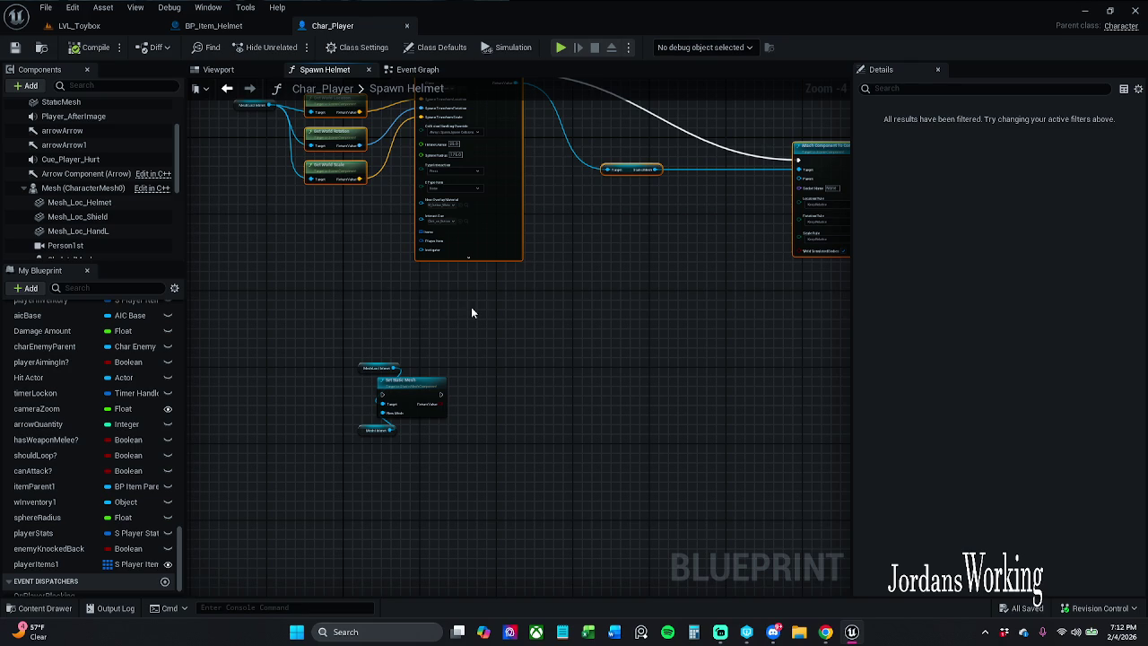
pyautogui.press('Delete')
# Select the leftover Mesh Loc Helmet nodes.
pyautogui.moveTo(223, 125); pyautogui.dragTo(259, 291)
pyautogui.scroll(3, 290, 290)
pyautogui.moveTo(302, 236); pyautogui.dragTo(381, 321)
pyautogui.scroll(-1, 422, 374)
pyautogui.moveTo(423, 374)
pyautogui.mouseDown()
pyautogui.moveTo(486, 389)
pyautogui.moveTo(451, 218)
pyautogui.moveTo(499, 329)
pyautogui.moveTo(511, 413)
pyautogui.mouseUp()
# Delete the Mesh Loc Helmet node and wire Spawn Helmet's exec into Set Static Mesh.
pyautogui.press('Delete')
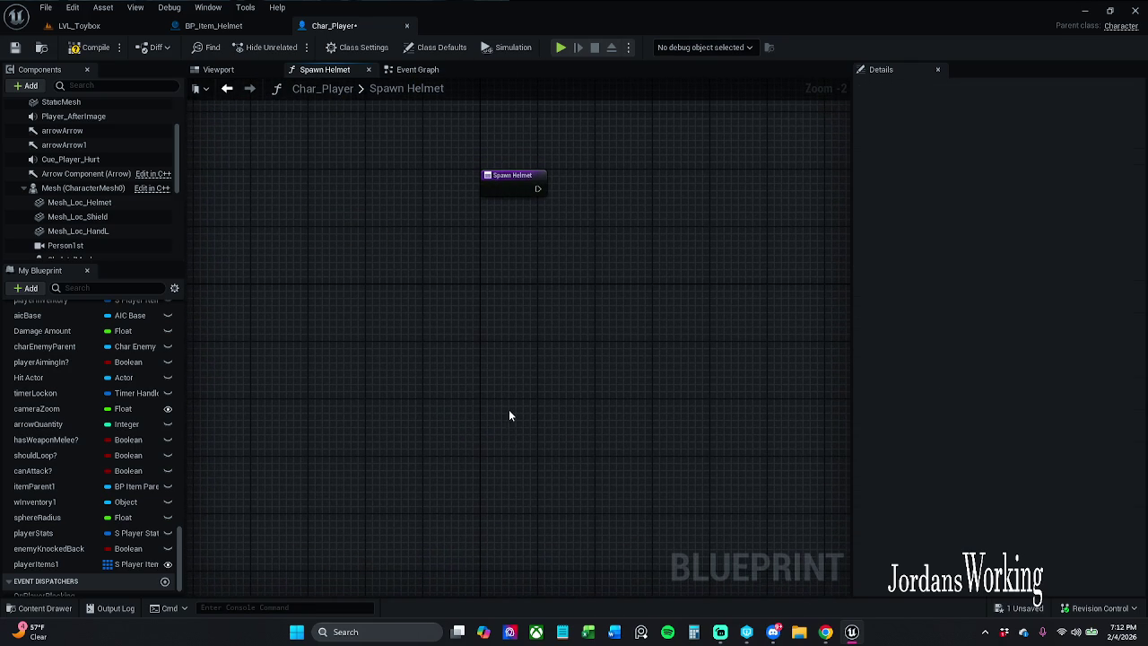
pyautogui.moveTo(507, 176)
pyautogui.mouseDown()
pyautogui.moveTo(404, 508)
pyautogui.moveTo(440, 457)
pyautogui.mouseUp()
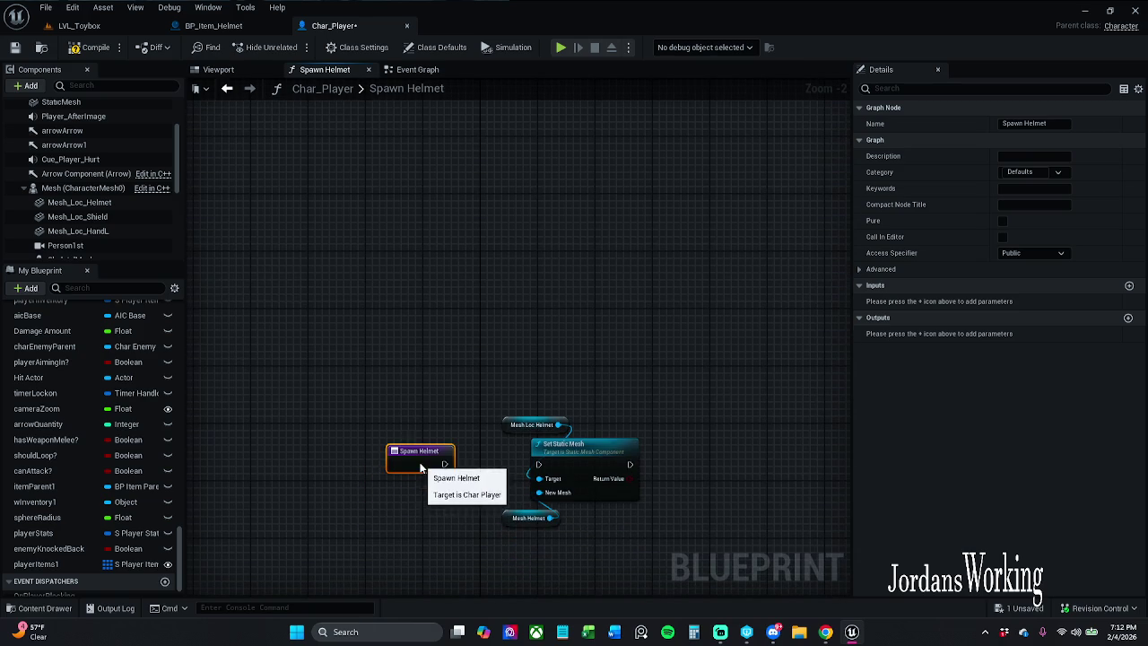
pyautogui.scroll(2, 445, 459)
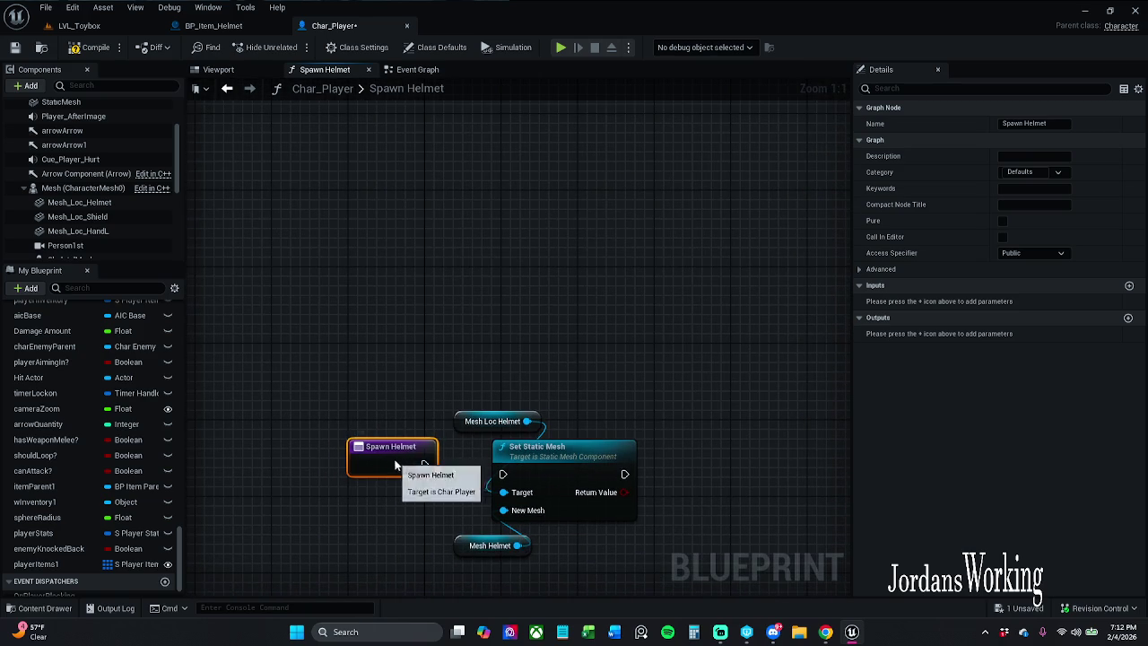
pyautogui.moveTo(425, 465)
pyautogui.mouseDown()
pyautogui.moveTo(516, 474)
pyautogui.moveTo(575, 502)
pyautogui.mouseUp()
pyautogui.scroll(-4, 497, 405)
pyautogui.moveTo(497, 404)
pyautogui.mouseDown()
pyautogui.moveTo(320, 442)
pyautogui.moveTo(201, 431)
pyautogui.moveTo(463, 371)
pyautogui.mouseUp()
# Move the Spawn Helmet and Set Static Mesh nodes in line before the SET/Branch chain.
pyautogui.moveTo(258, 366); pyautogui.dragTo(467, 485)
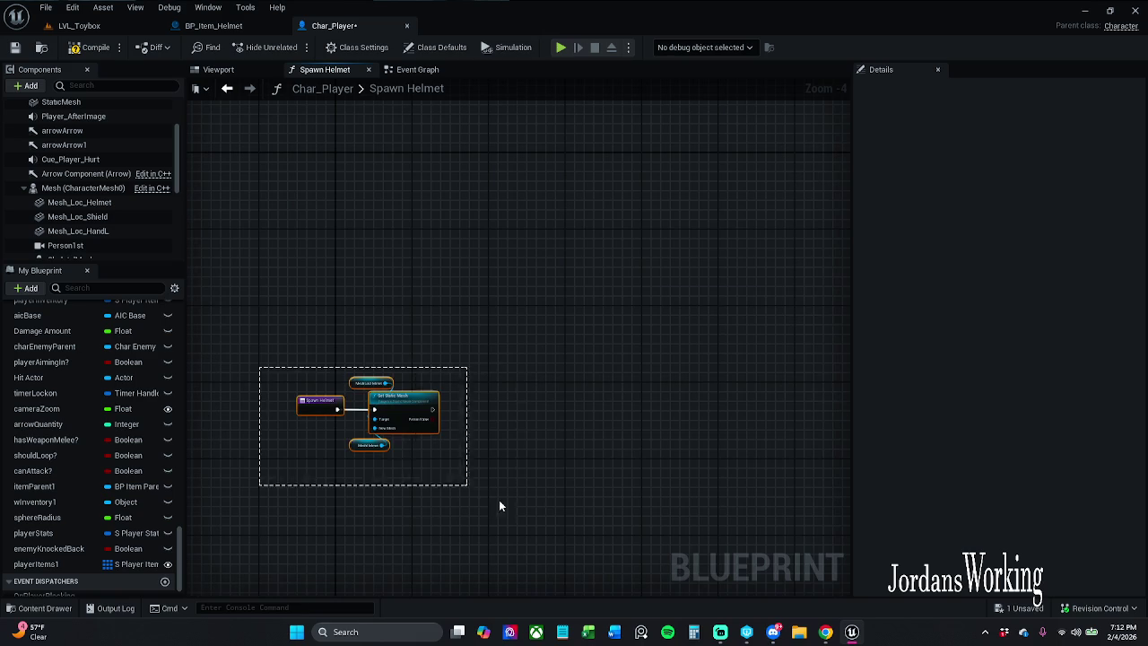
pyautogui.moveTo(400, 415)
pyautogui.mouseDown()
pyautogui.moveTo(944, 218)
pyautogui.moveTo(482, 235)
pyautogui.moveTo(402, 174)
pyautogui.mouseUp()
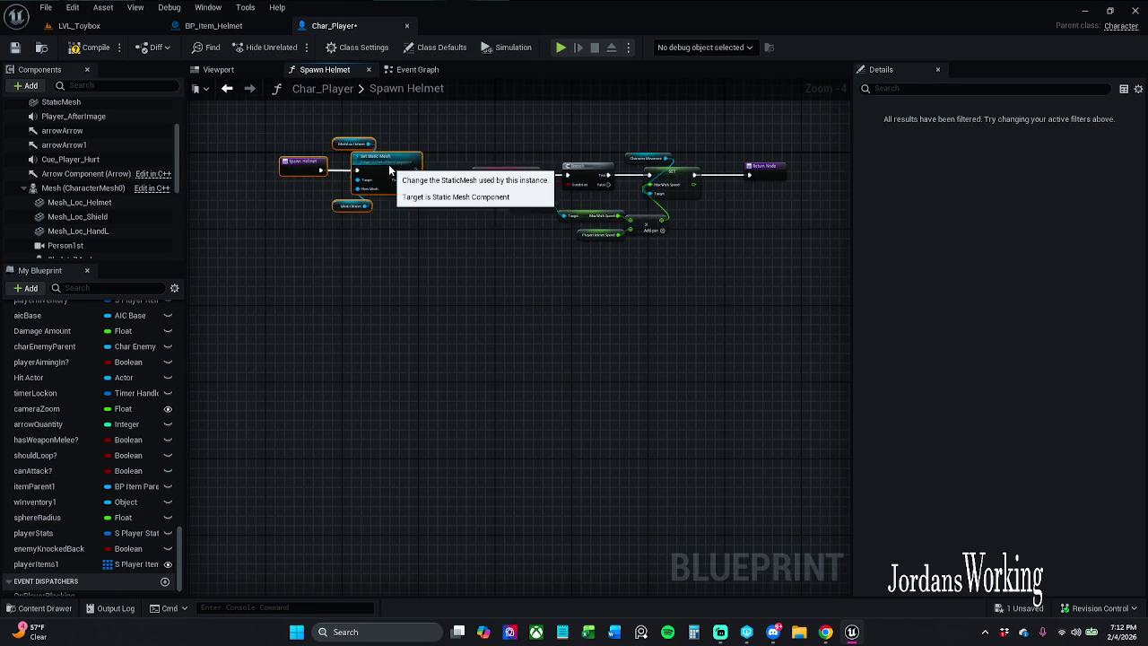
pyautogui.scroll(3, 403, 173)
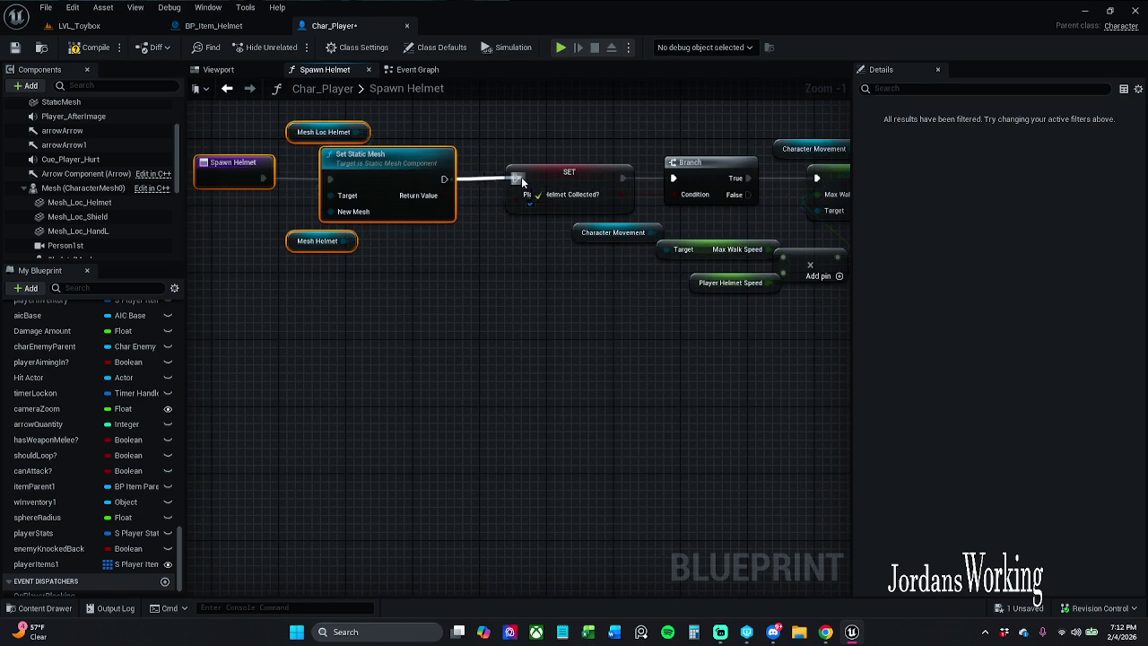
pyautogui.moveTo(452, 184); pyautogui.dragTo(584, 192)
pyautogui.moveTo(370, 191)
pyautogui.mouseDown()
pyautogui.moveTo(385, 193)
pyautogui.moveTo(352, 192)
pyautogui.mouseUp()
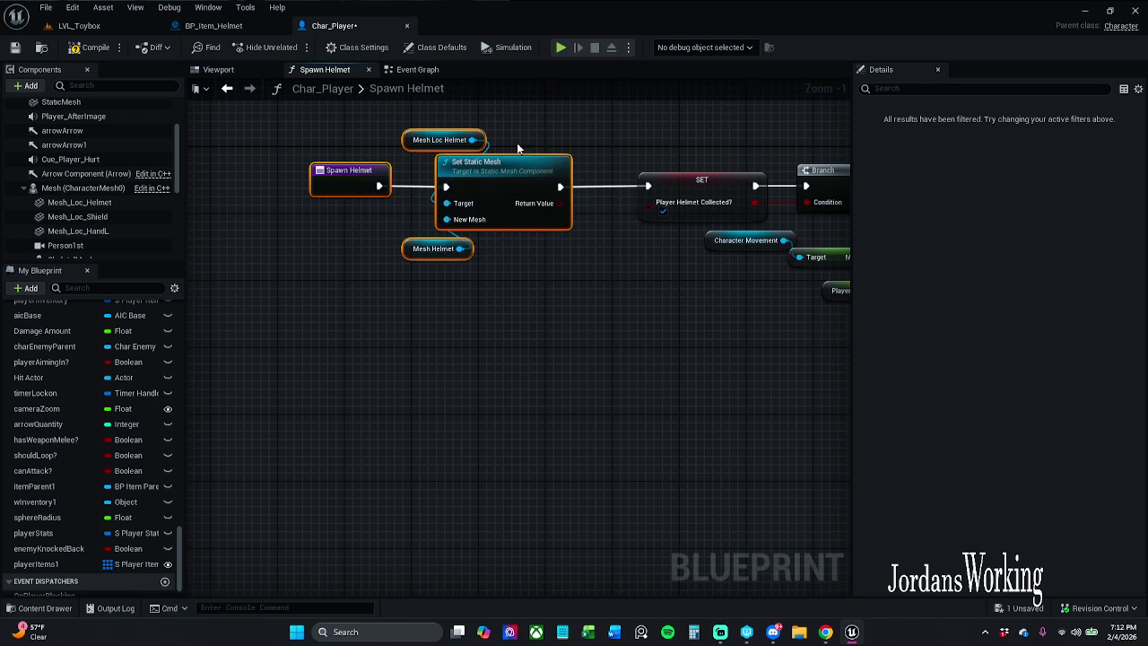
pyautogui.moveTo(436, 169); pyautogui.dragTo(445, 169)
pyautogui.click(539, 166)
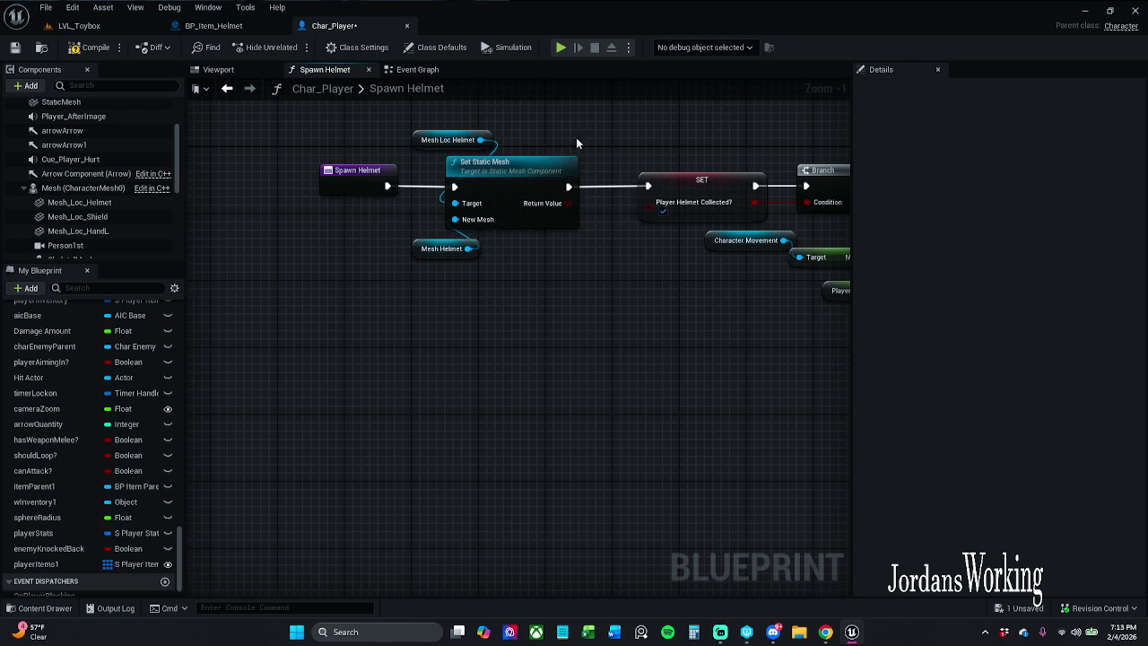
# Verify the chain through Player Helmet Collected? to the Return Node, then save Char_Player.
pyautogui.moveTo(316, 212); pyautogui.dragTo(556, 185)
pyautogui.moveTo(667, 161)
pyautogui.mouseDown()
pyautogui.moveTo(453, 207)
pyautogui.moveTo(634, 258)
pyautogui.mouseUp()
pyautogui.keyDown('ctrl'); pyautogui.click(786, 258); pyautogui.keyUp('ctrl')
pyautogui.moveTo(788, 264); pyautogui.dragTo(425, 279)
pyautogui.click(590, 229)
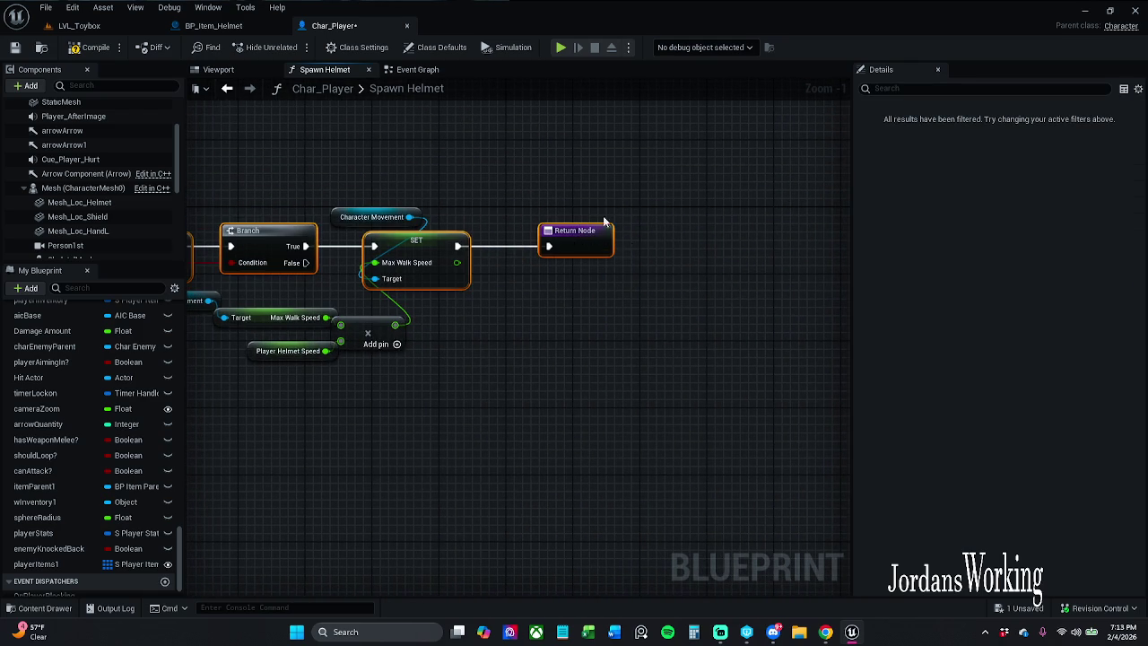
pyautogui.click(14, 49)
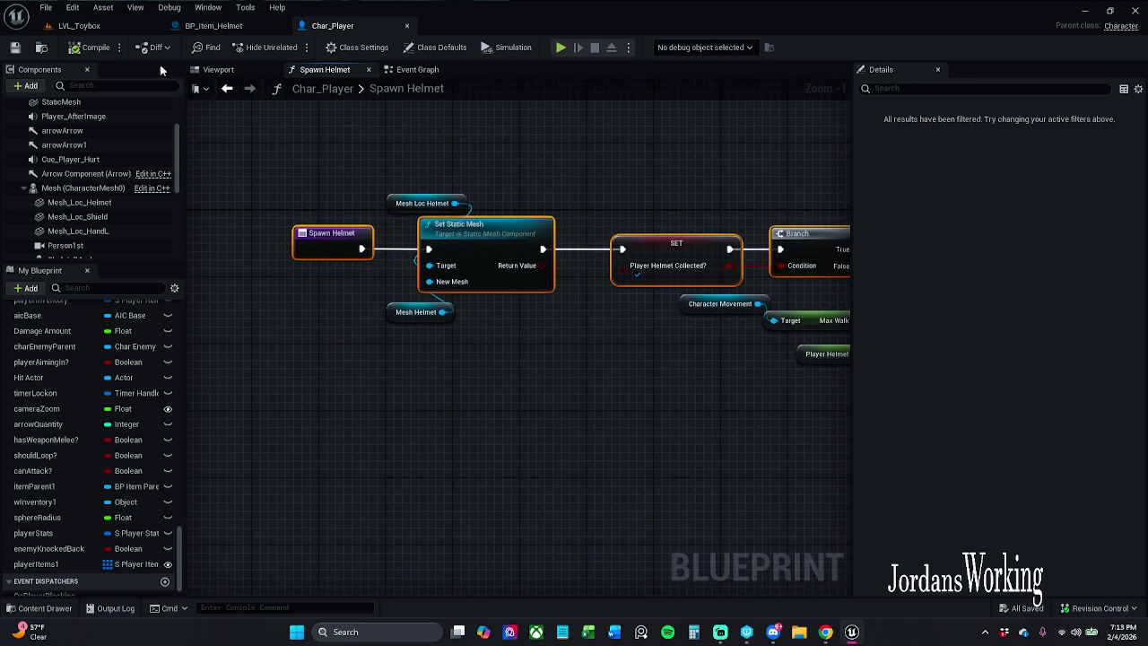
# Play LVL_Toybox in the editor and run the character through the arena collecting potion pickups.
pyautogui.click(113, 29)
pyautogui.click(291, 47)
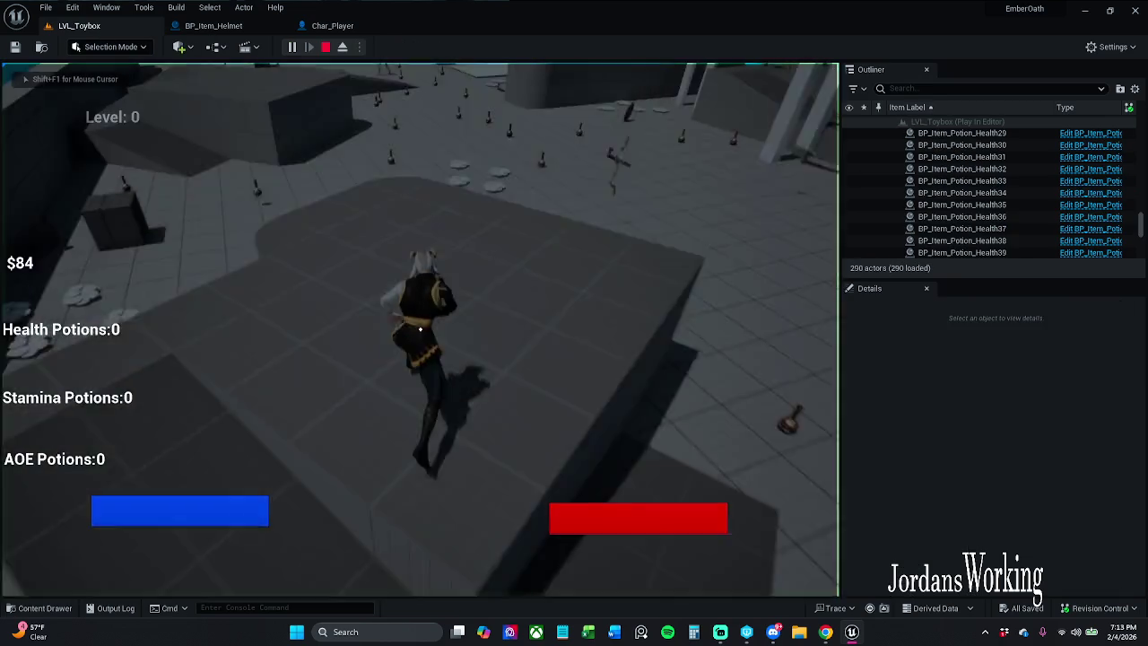
pyautogui.press('w')
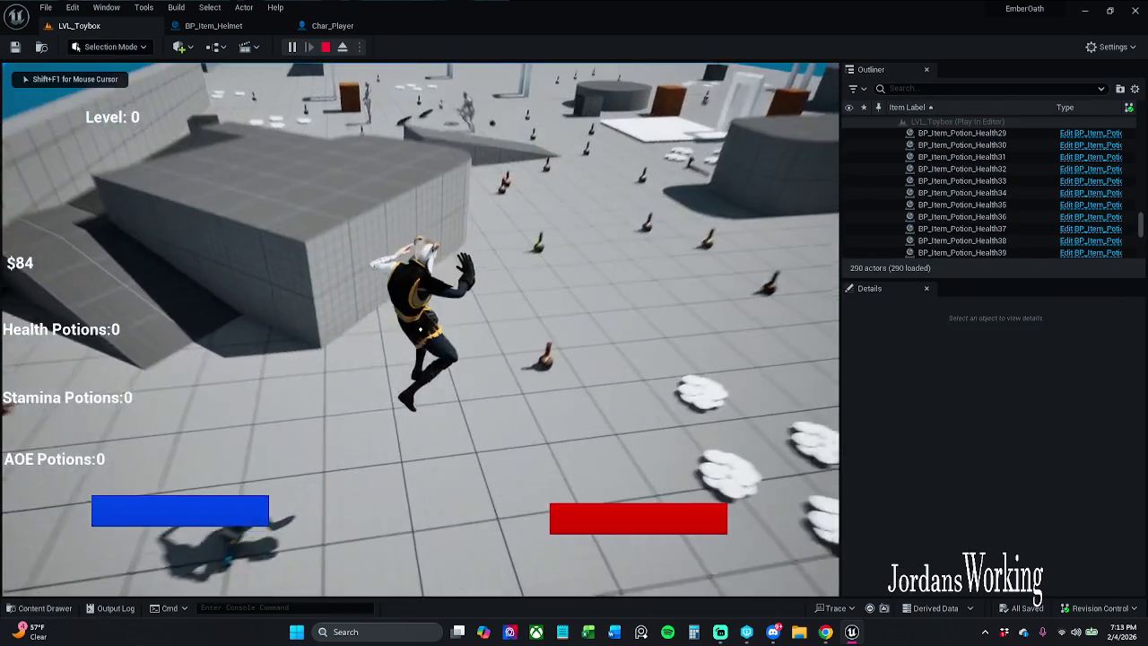
pyautogui.press('e')
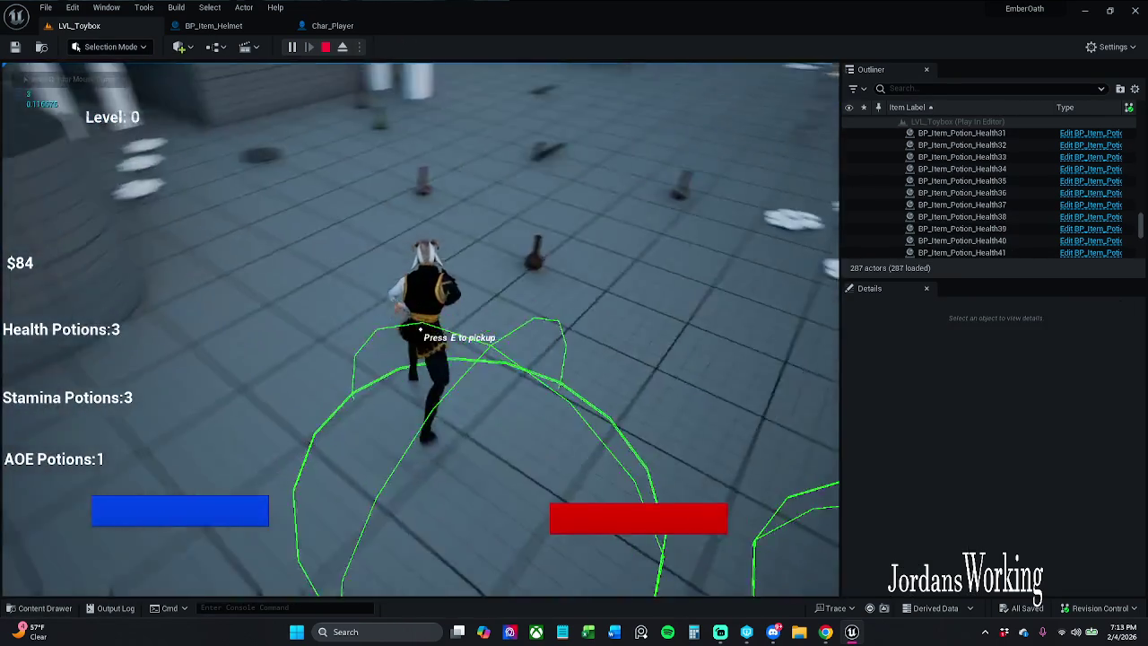
pyautogui.press('w')
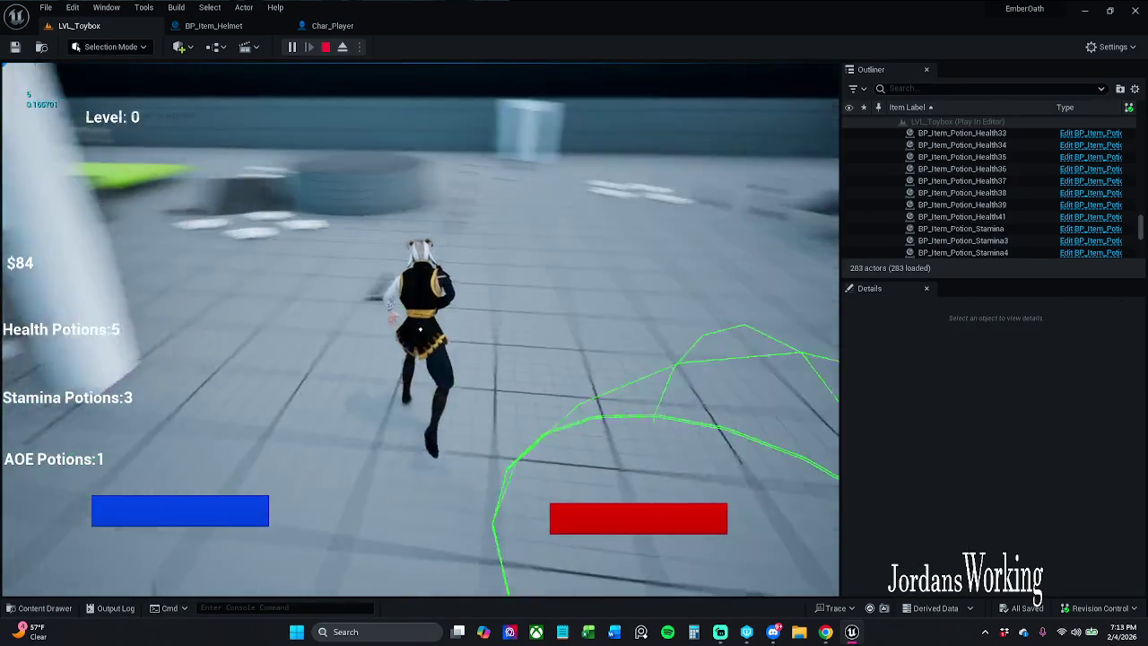
pyautogui.press('w')
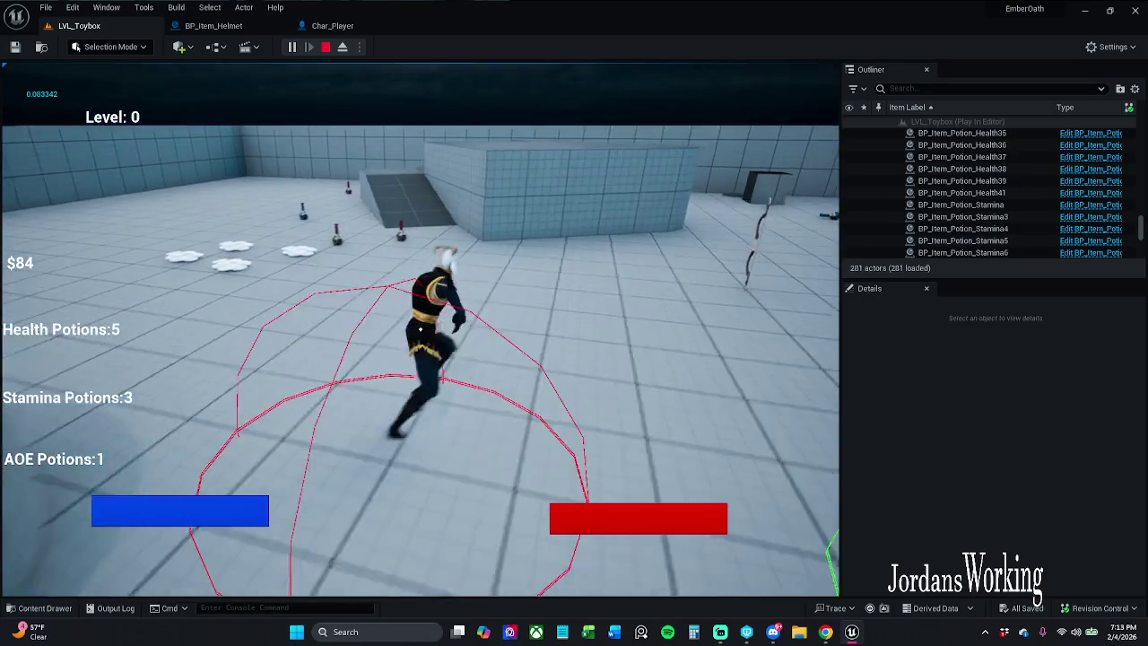
pyautogui.press('w')
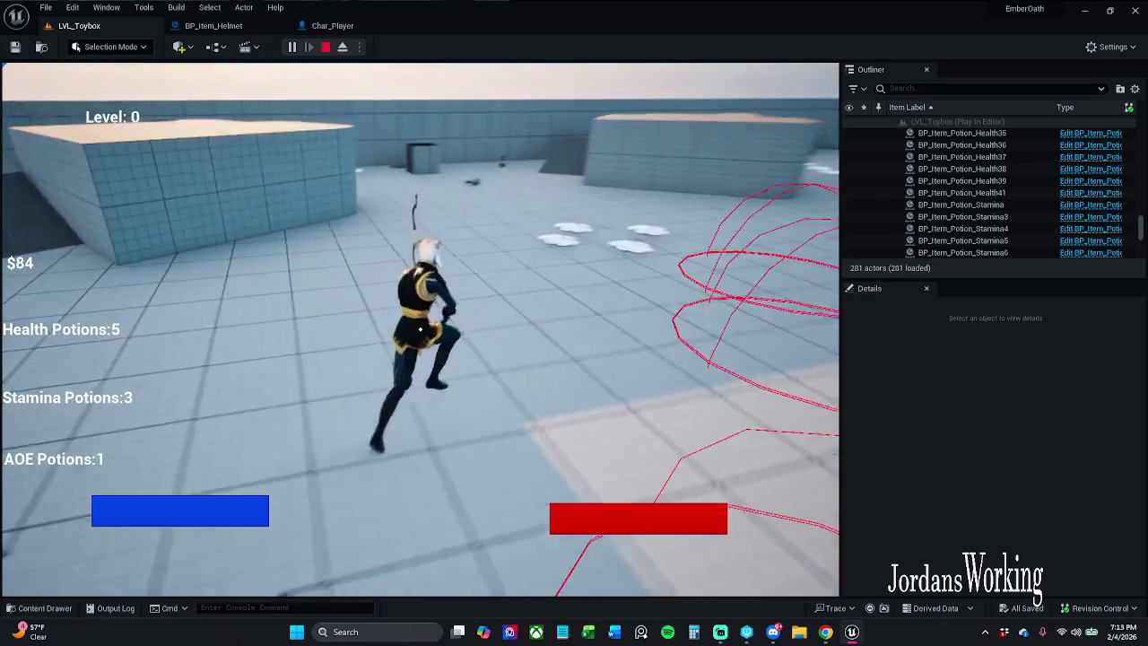
pyautogui.press('w')
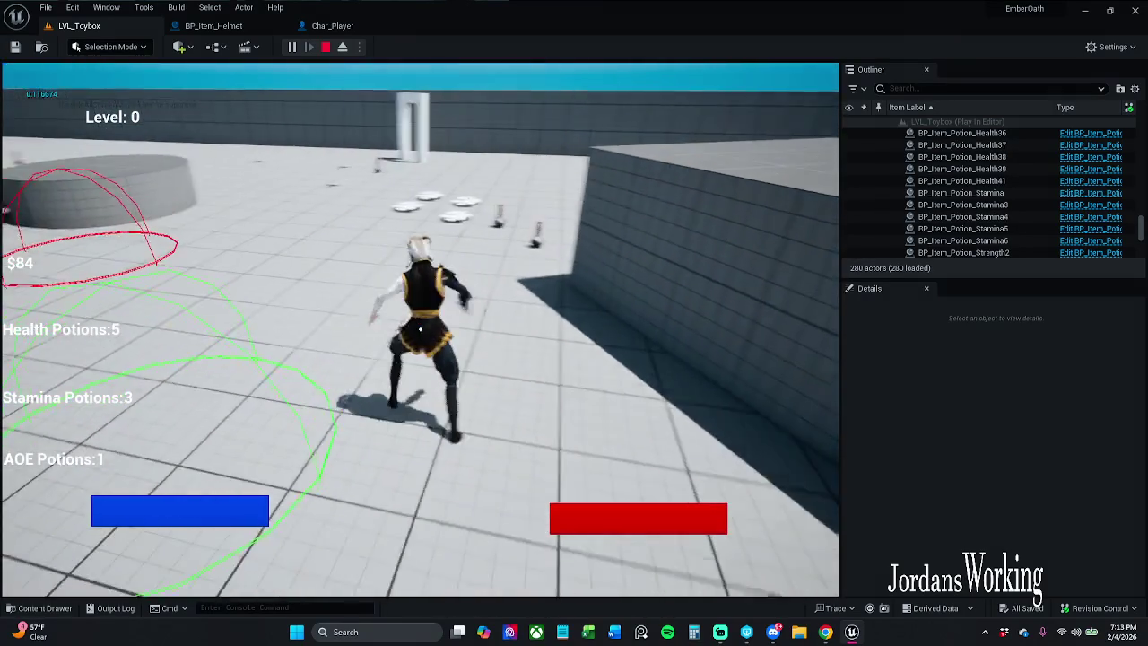
pyautogui.press('w')
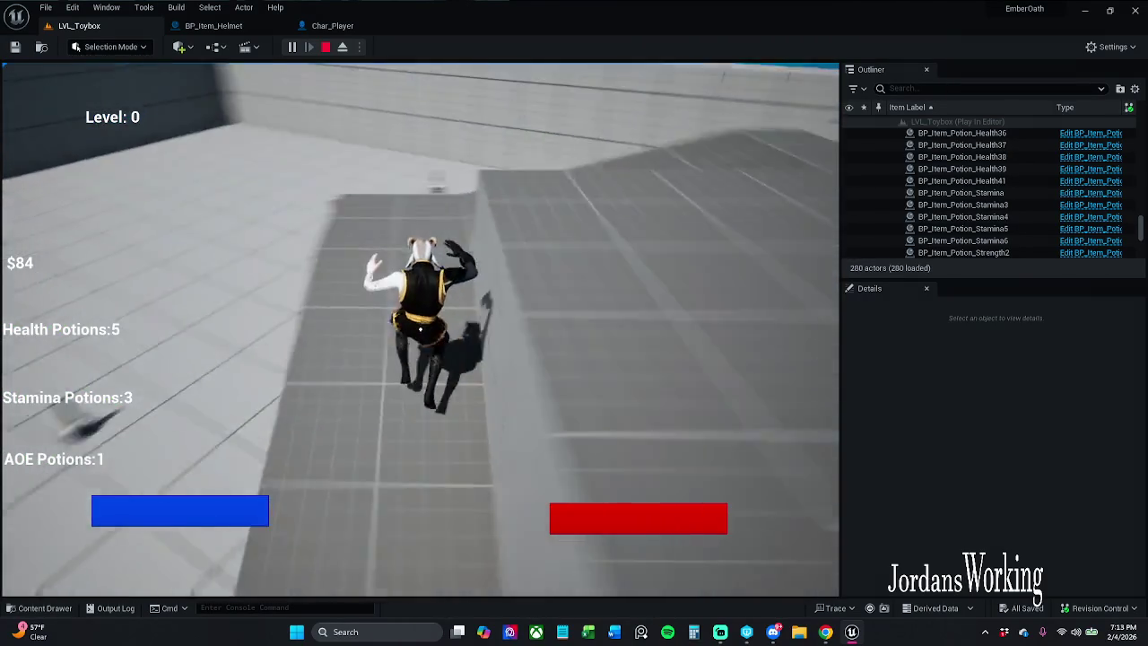
pyautogui.press('w')
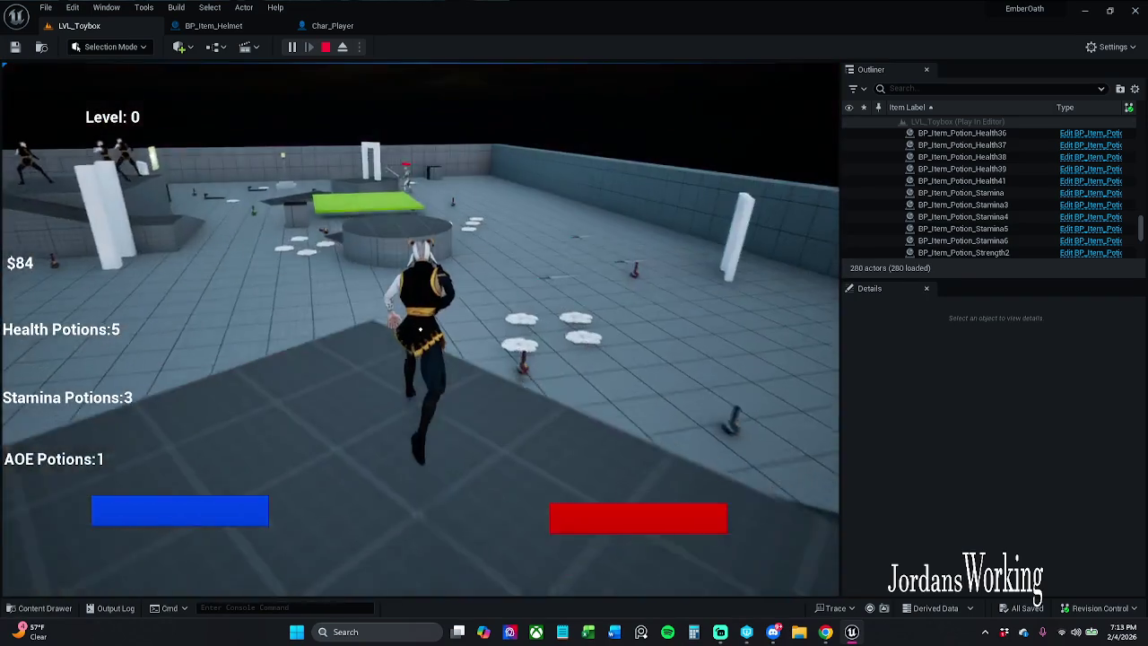
pyautogui.press('w')
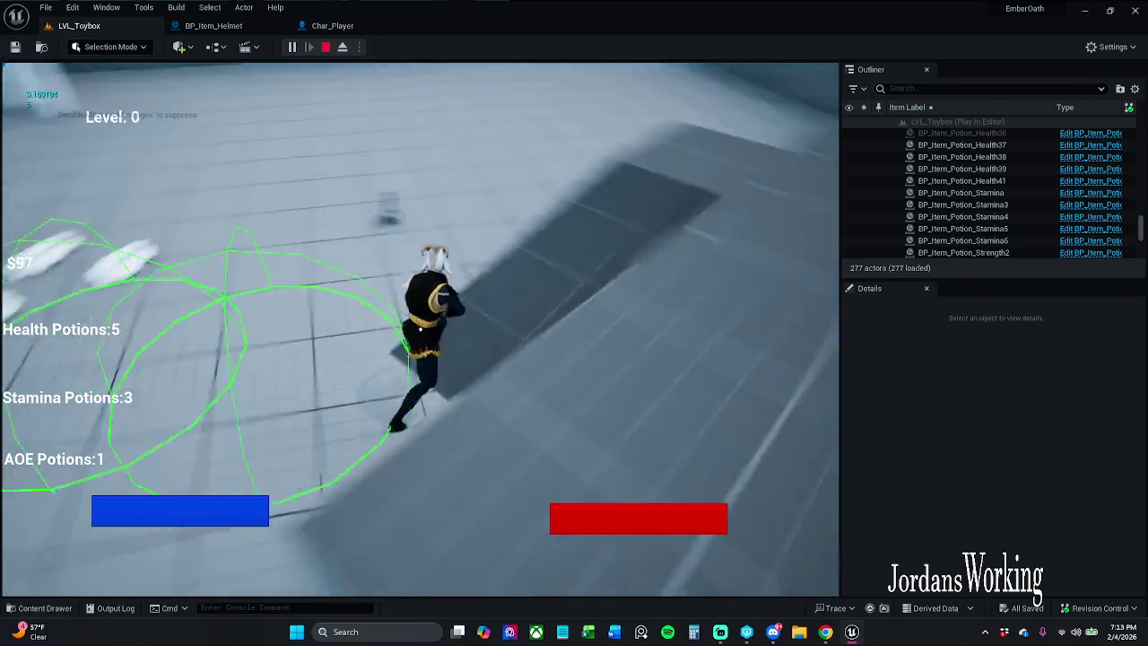
pyautogui.press('w')
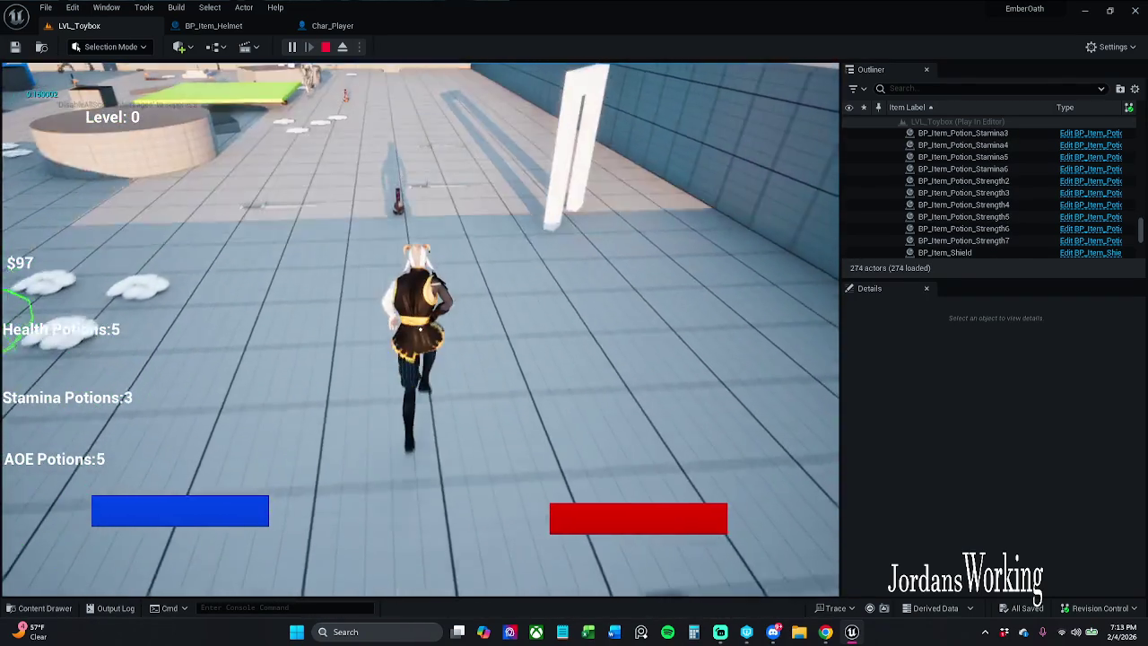
pyautogui.press('w')
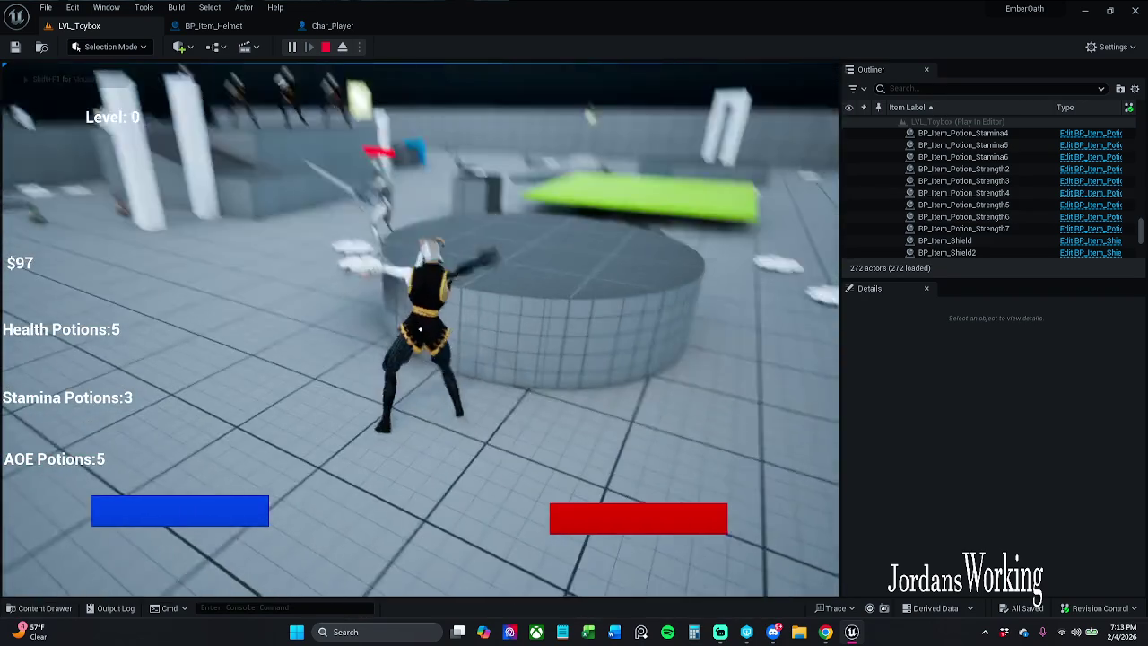
# Swing the sword at enemies, gather more money and a stamina potion, then stop the session.
pyautogui.press('w')
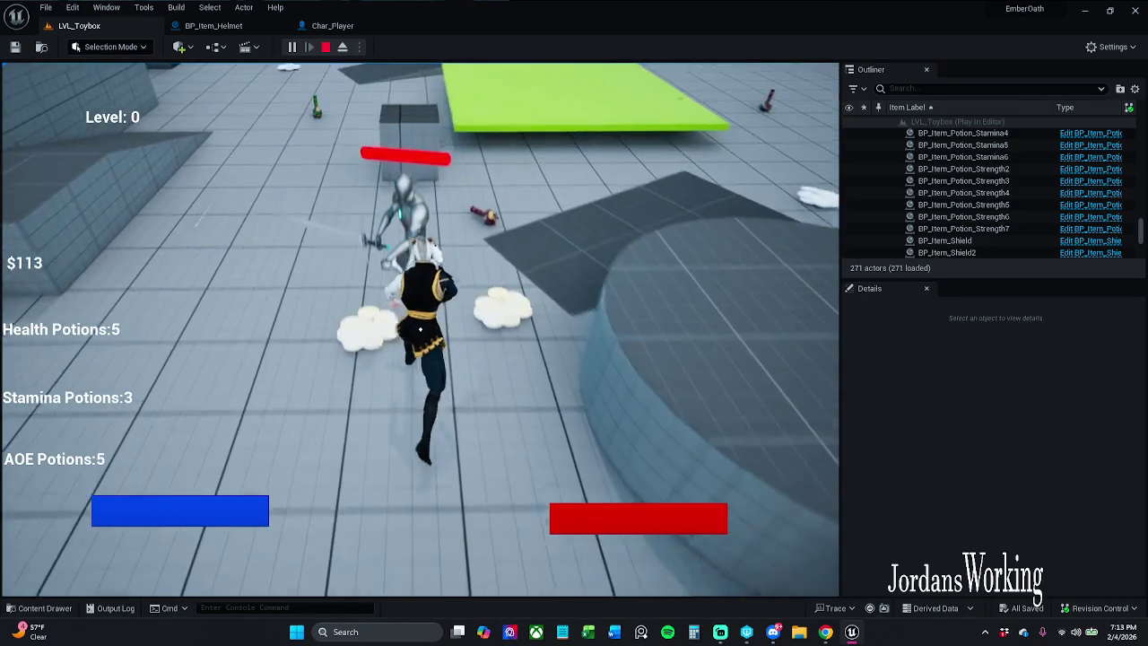
pyautogui.click(420, 328)
pyautogui.press('w')
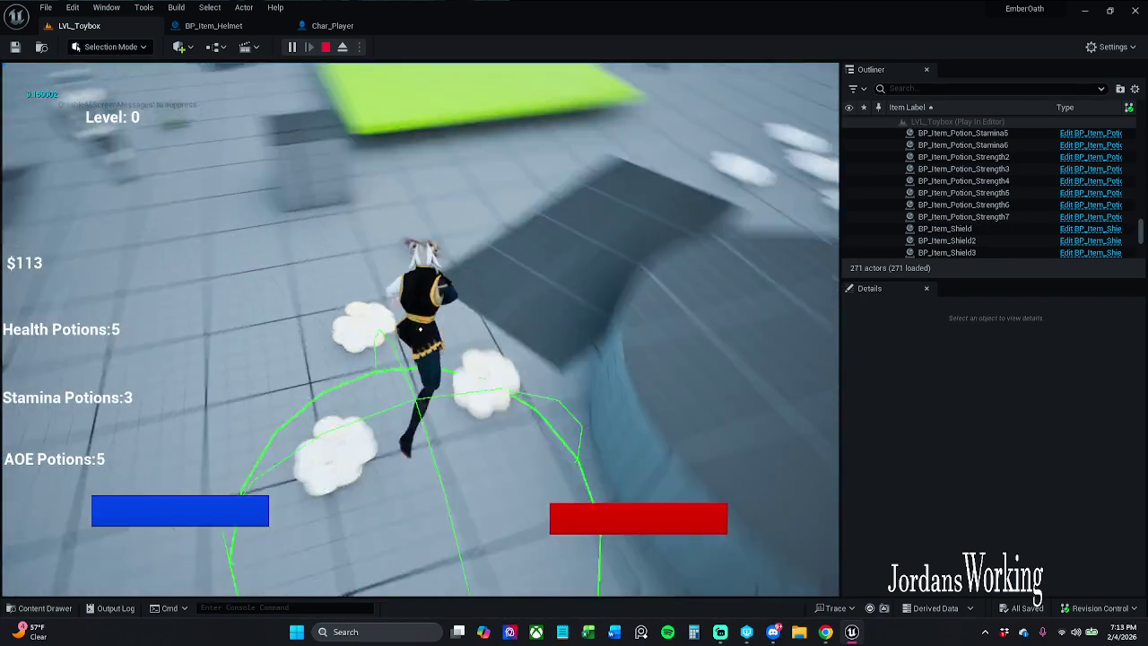
pyautogui.press('w')
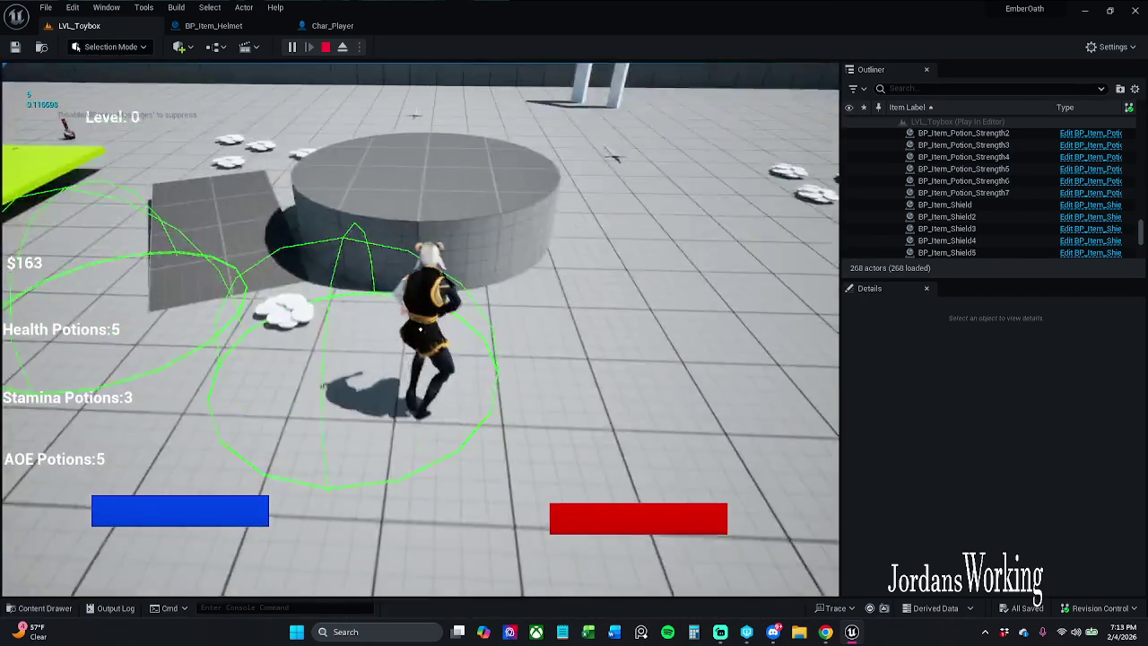
pyautogui.press('w')
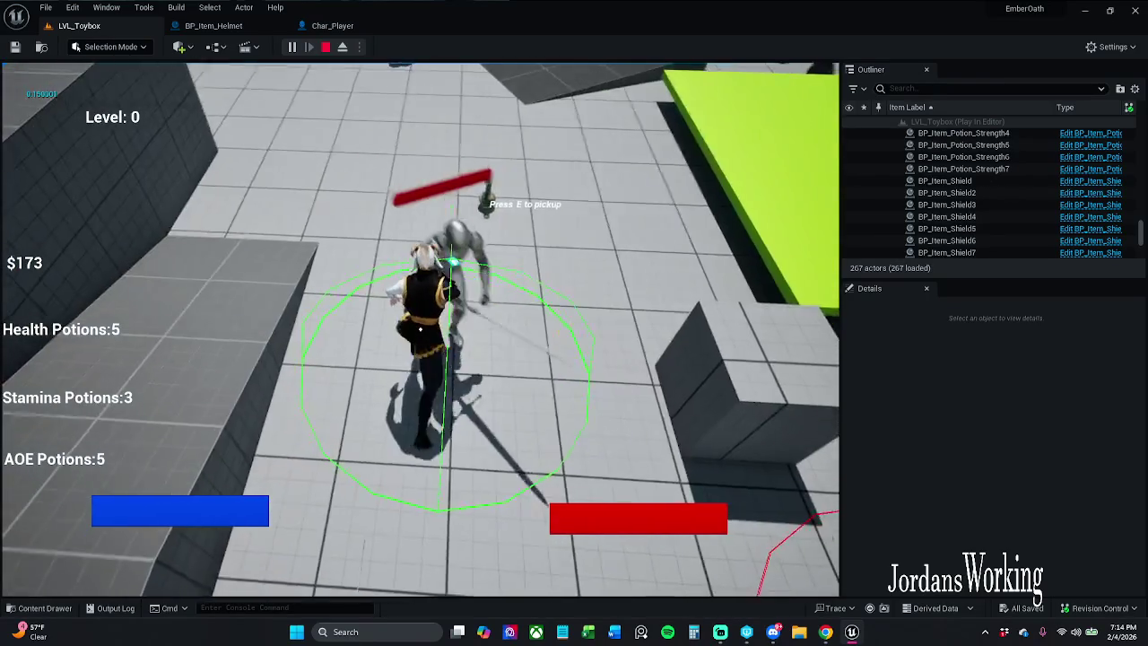
pyautogui.press('w')
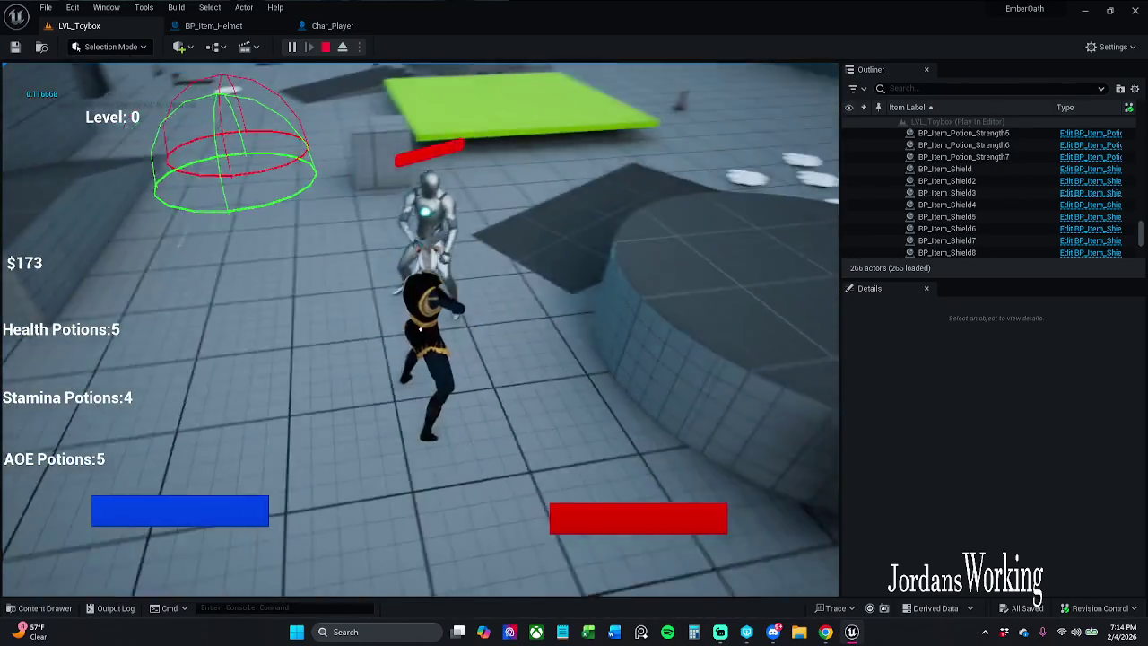
pyautogui.click(420, 330)
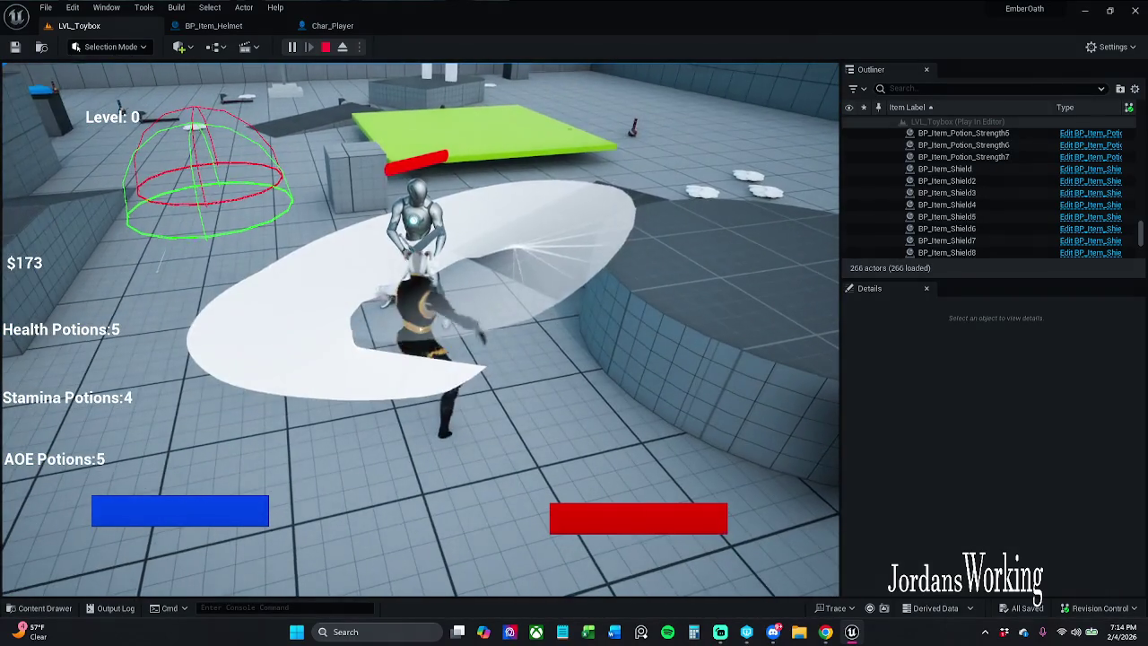
pyautogui.click(420, 329)
pyautogui.press('w')
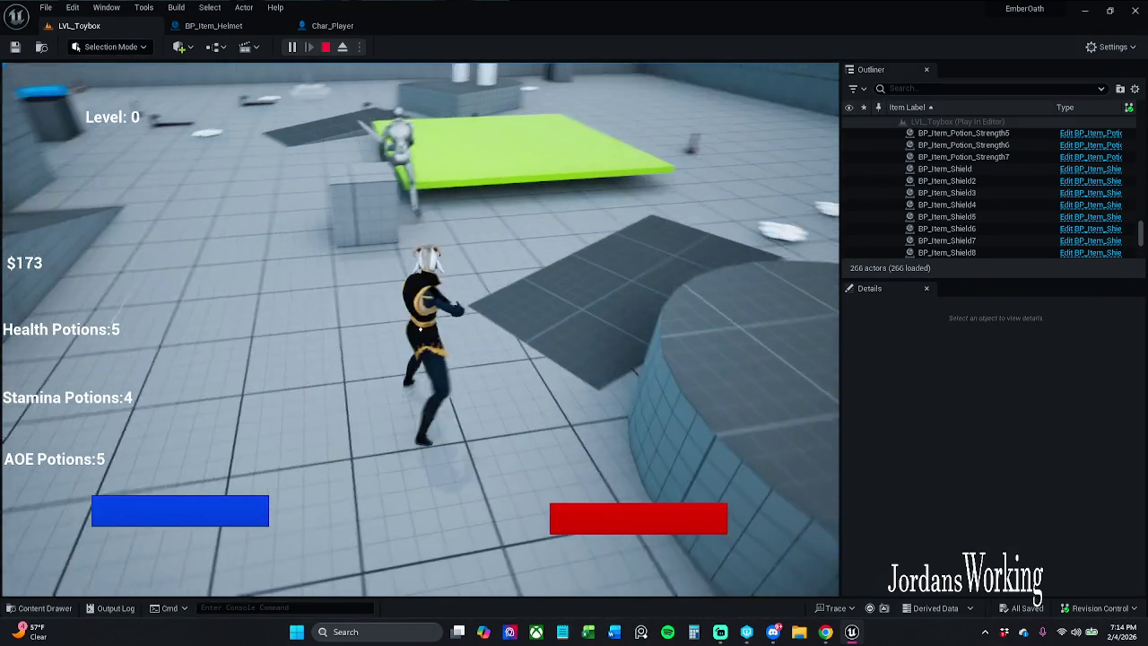
pyautogui.press('Escape')
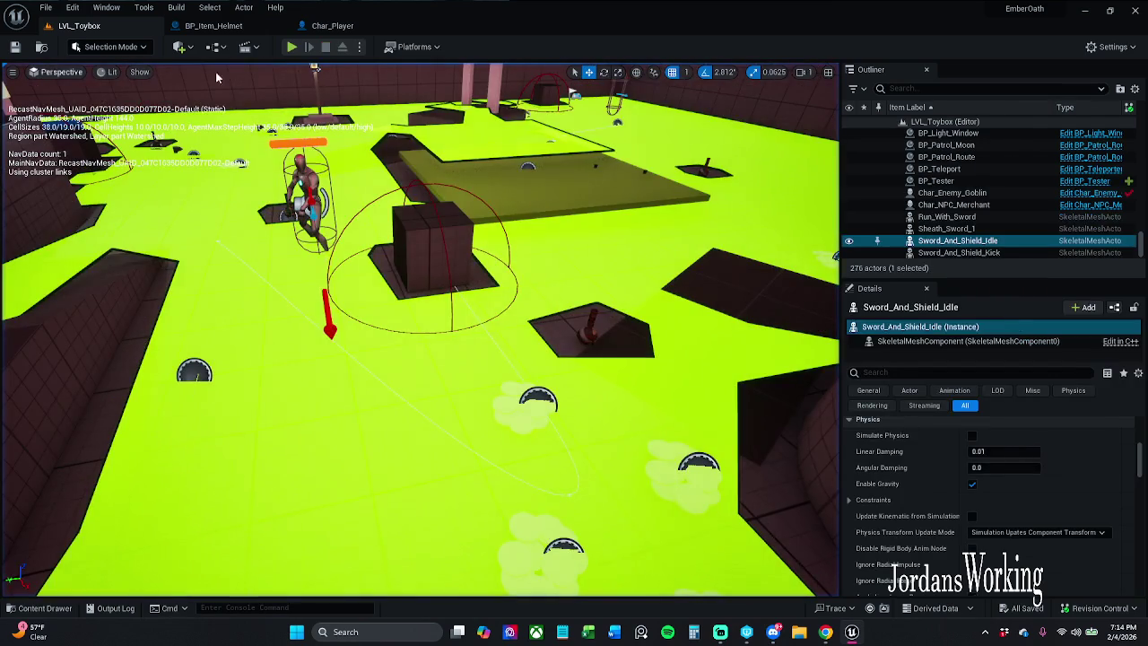
# Close the BP_Item_Helmet and Char_Player Blueprint tabs.
pyautogui.click(225, 26)
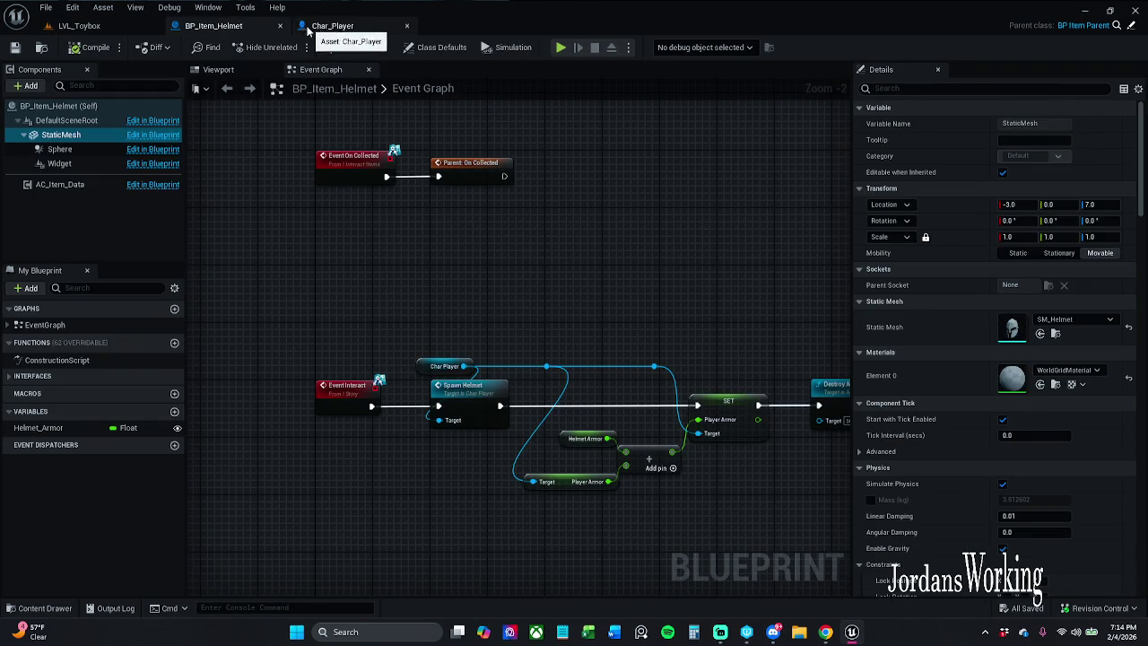
pyautogui.click(281, 26)
pyautogui.click(242, 27)
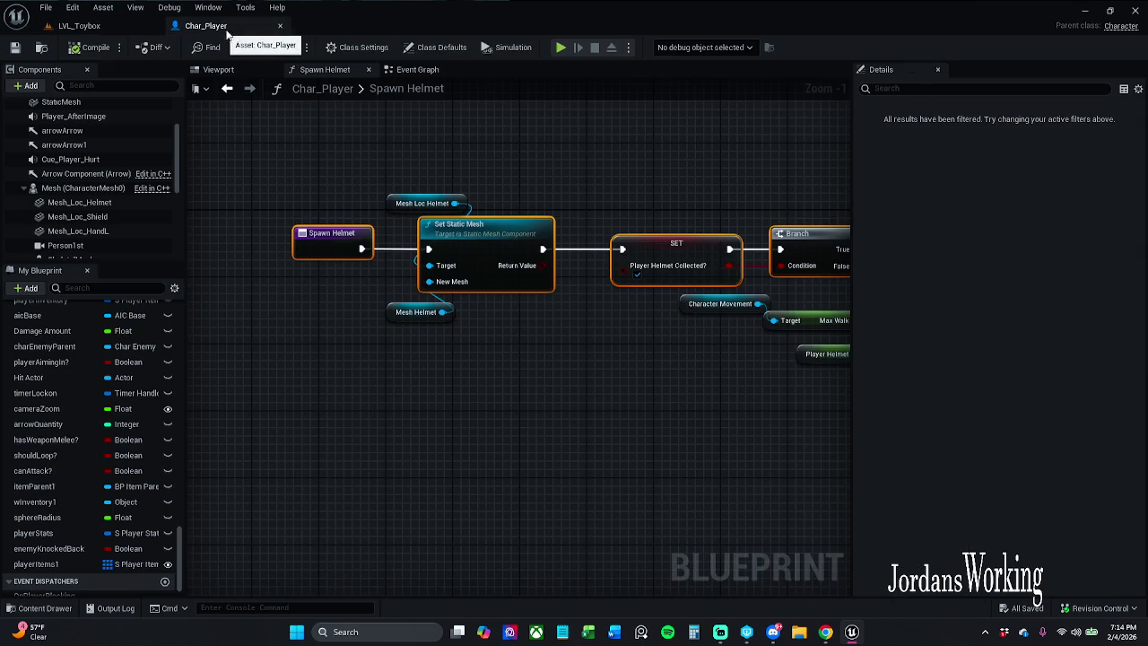
pyautogui.click(281, 26)
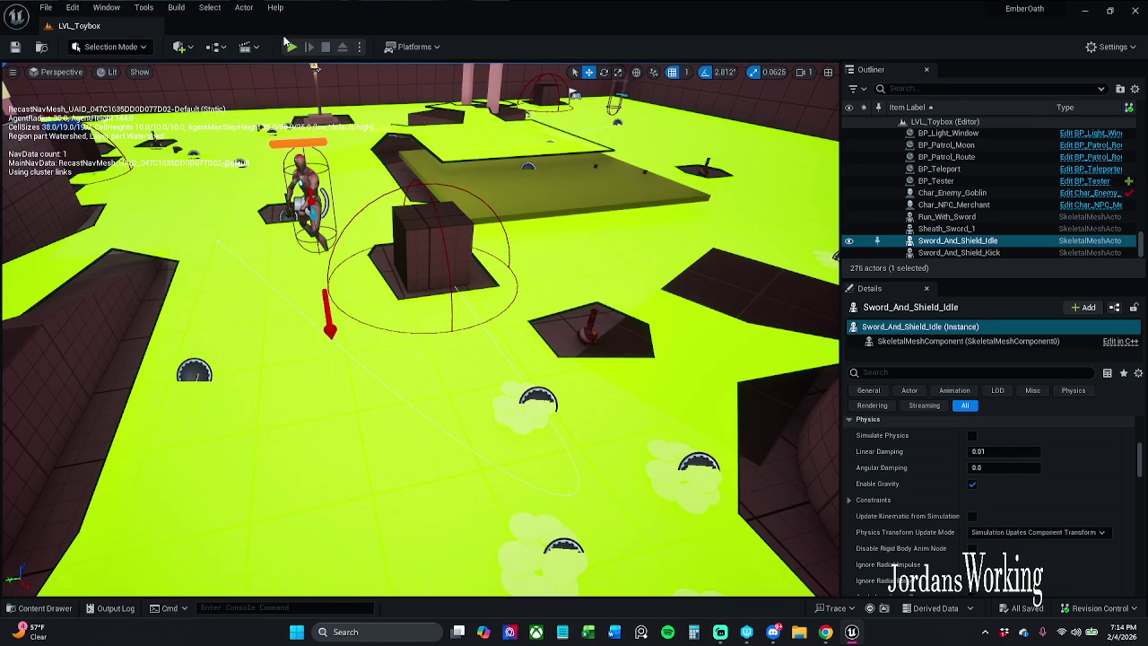
# Open Revision Control > Submit Content and look over the listed changed assets.
pyautogui.click(1099, 608)
pyautogui.click(1086, 554)
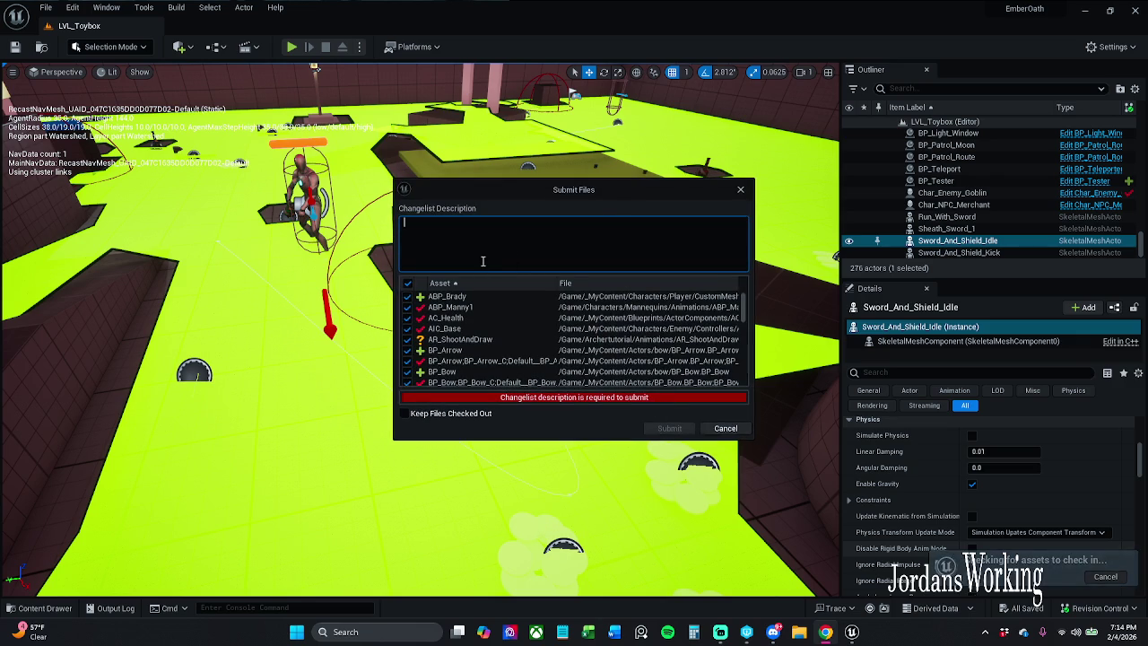
pyautogui.scroll(-15, 522, 328)
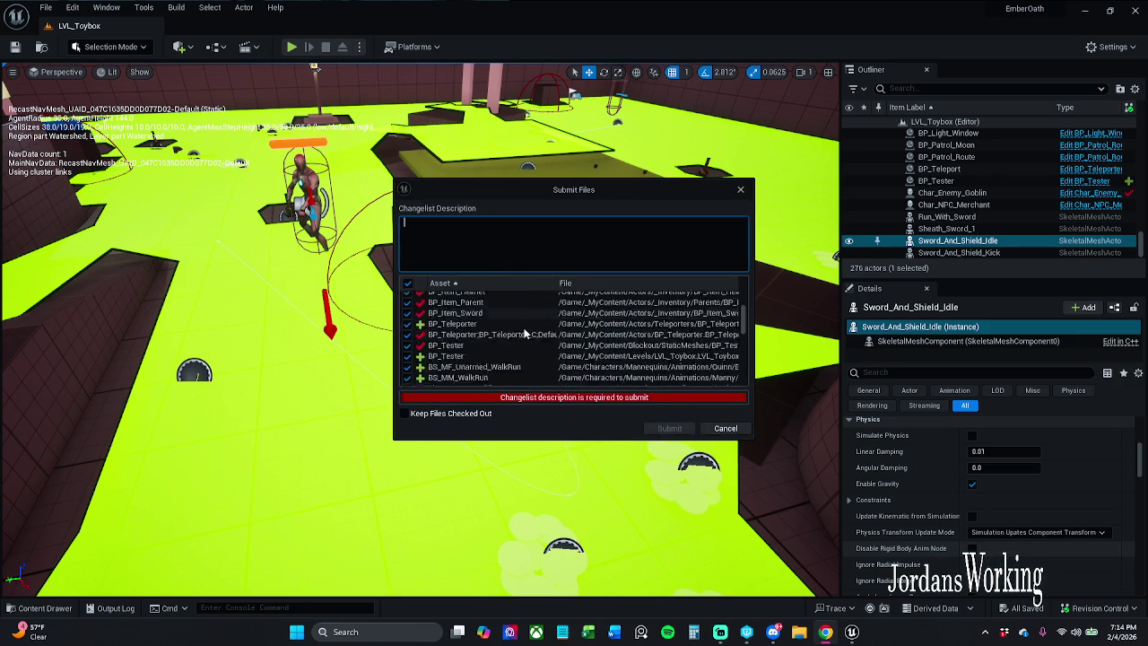
pyautogui.scroll(10, 519, 339)
pyautogui.scroll(5, 517, 339)
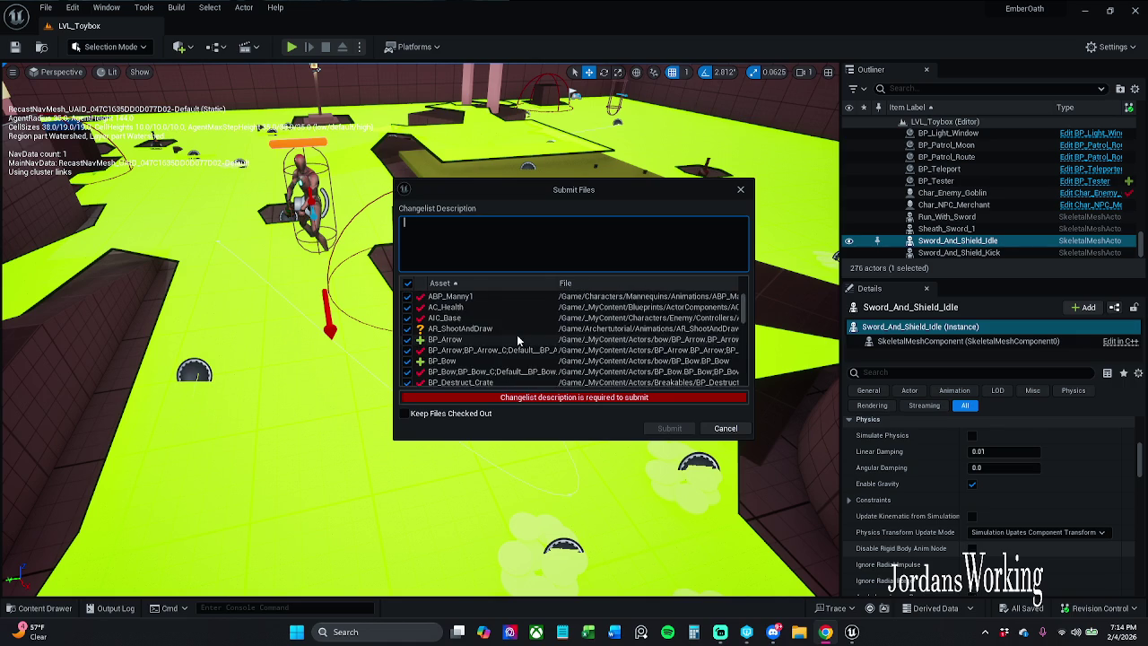
# Describe retargeting the Brady character and binding item and quantity text to S_PLayer_Item.
pyautogui.click(544, 251)
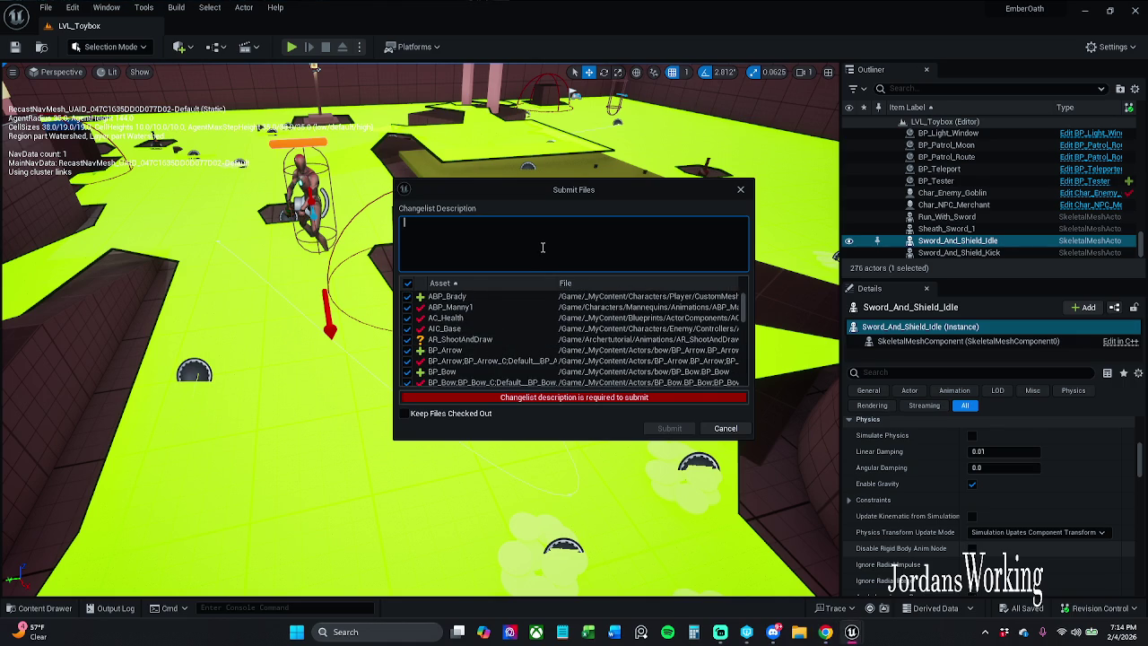
pyautogui.write('Success')
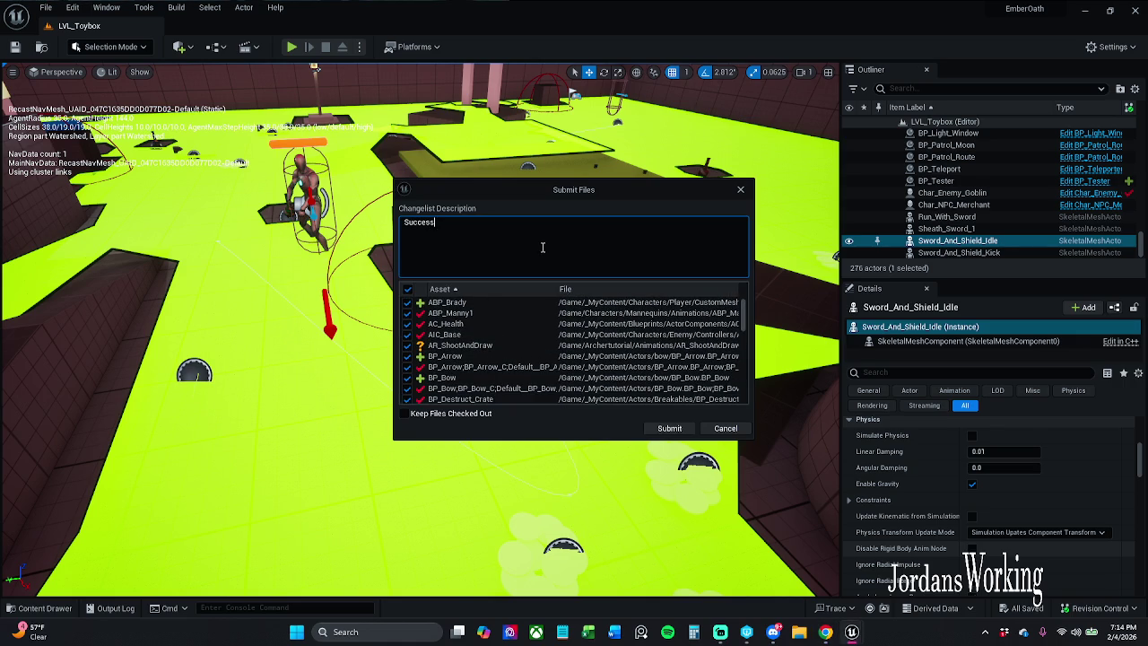
pyautogui.write('fully retar')
pyautogui.write('geted the')
pyautogui.write(' Br')
pyautogui.write('ady chara')
pyautogui.write('cter.')
pyautogui.write(' T')
pyautogui.write('ried me')
pyautogui.write('ssing wi')
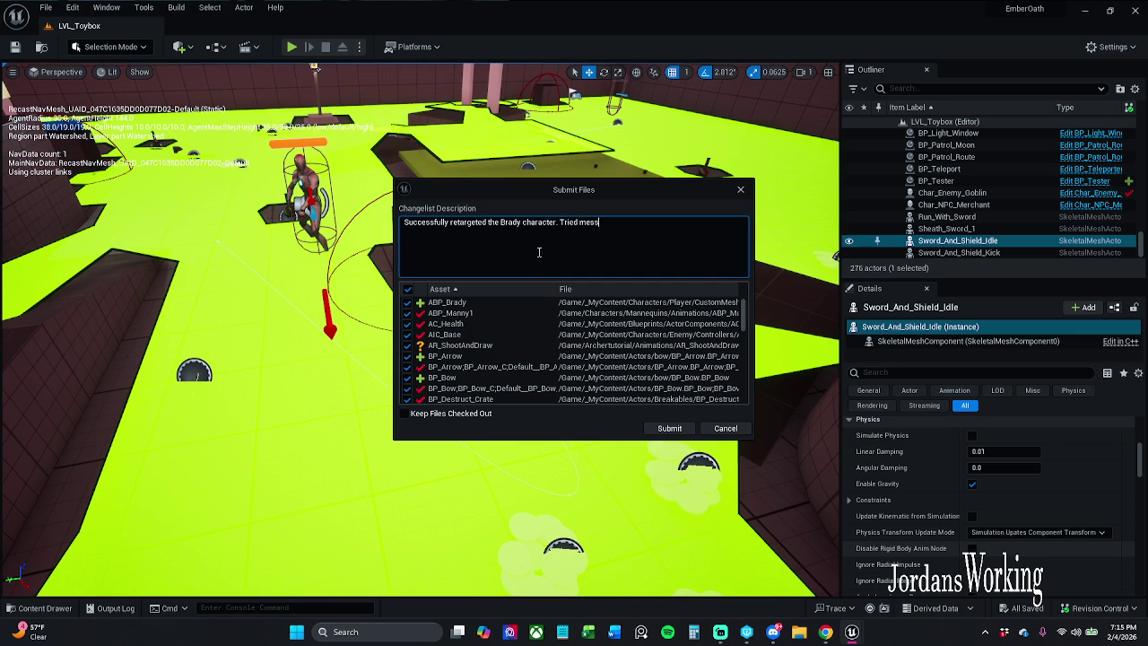
pyautogui.write('th the ')
pyautogui.write('player')
pyautogui.write(' interacti')
pyautogui.write('on widget')
pyautogui.write('b')
pyautogui.press('BackSpace')
pyautogui.write('bound th')
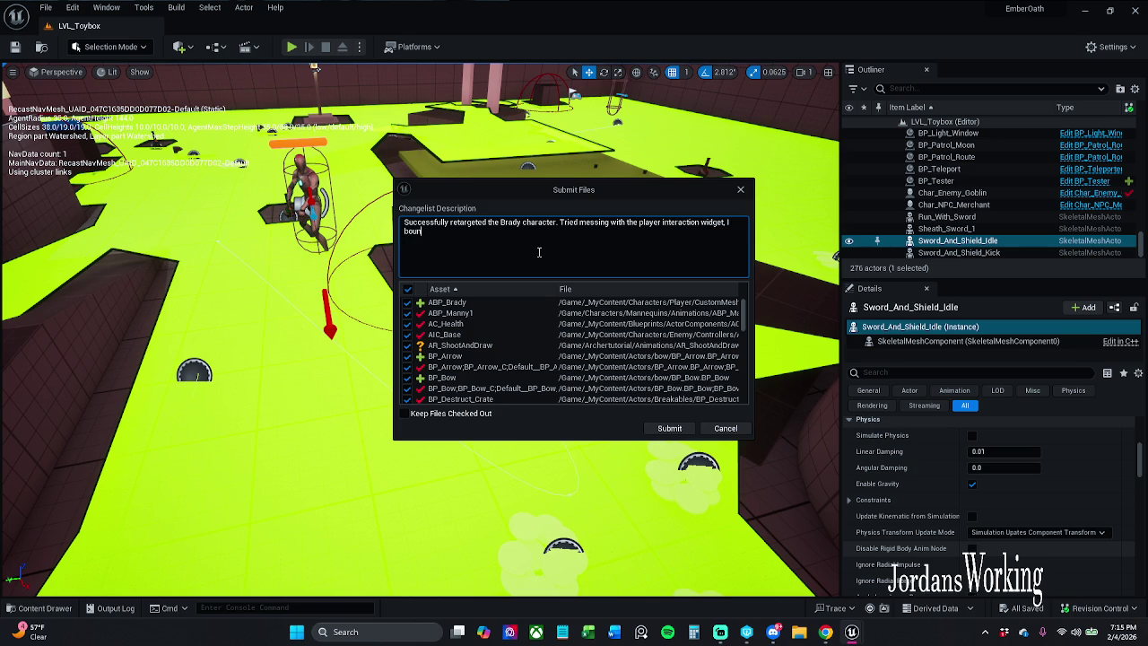
pyautogui.write('e')
pyautogui.write('tem text and')
pyautogui.write(' quantity t')
pyautogui.write('ext to ')
pyautogui.write('S_PLayer')
pyautogui.write('_Item an')
pyautogui.write('d so on.')
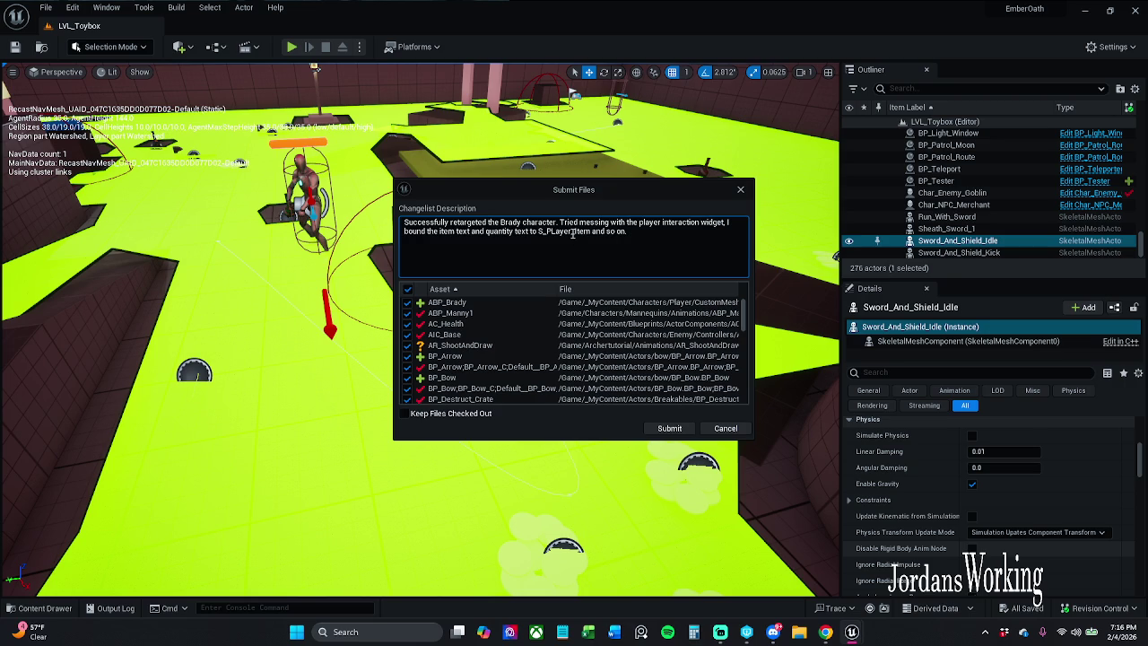
pyautogui.scroll(-3, 484, 349)
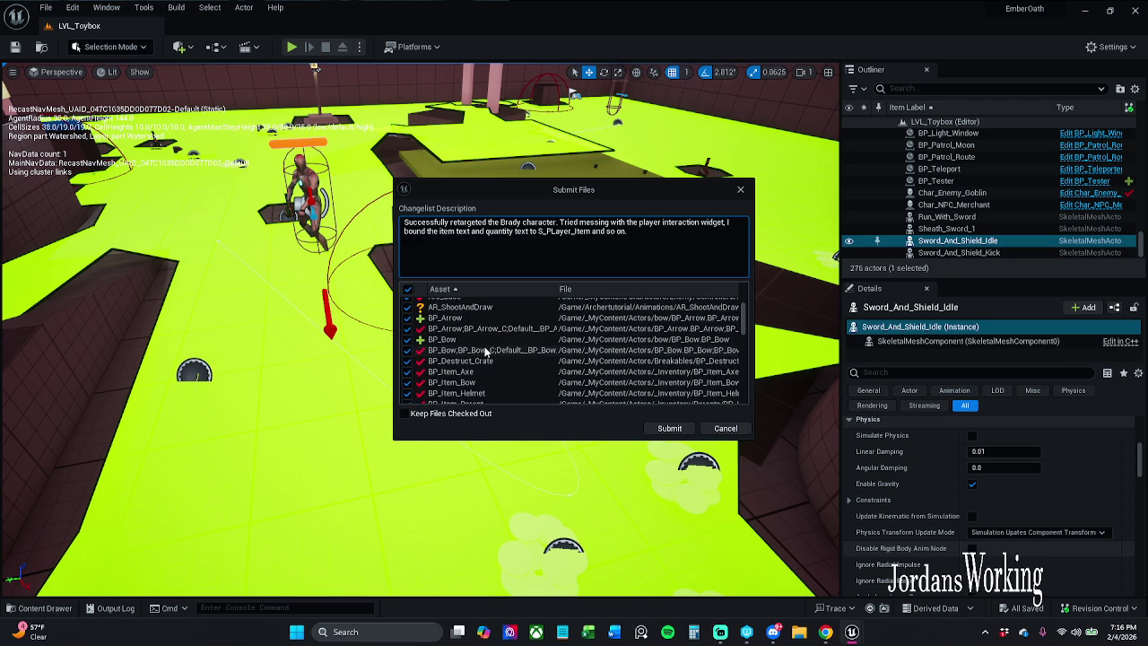
# Append 'Fixed the positioning of player items' to the changelist description.
pyautogui.scroll(-1, 485, 353)
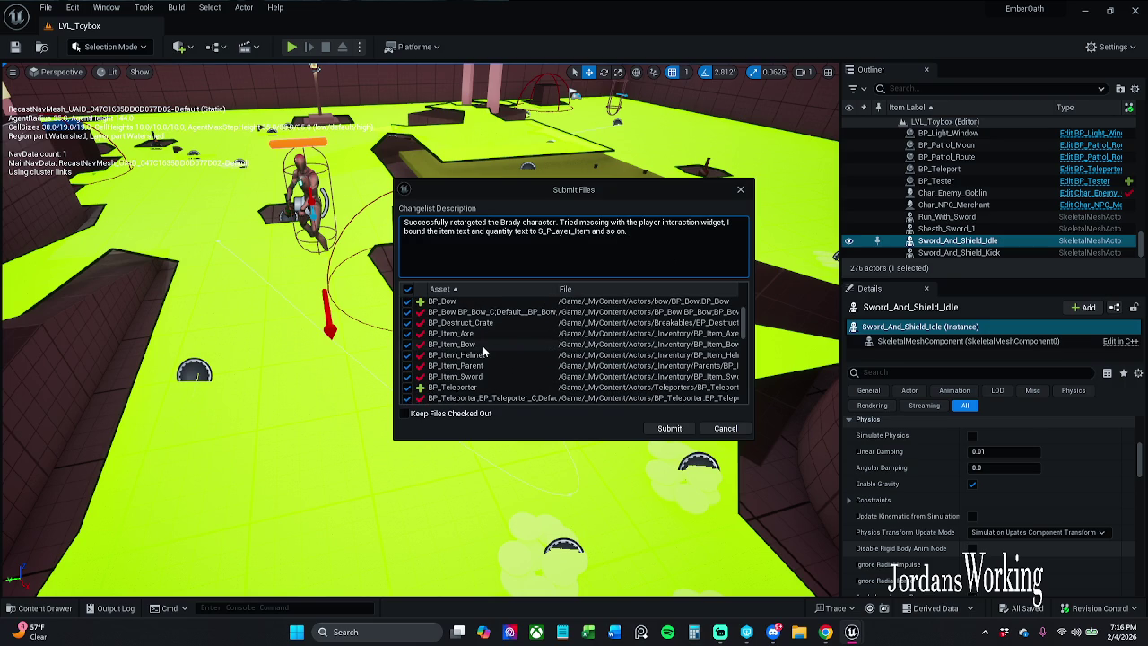
pyautogui.write('Fixed')
pyautogui.write(' the ')
pyautogui.write('po')
pyautogui.write('st')
pyautogui.press('BackSpace')
pyautogui.write('itioning')
pyautogui.write(' of')
pyautogui.write(' player items.')
# Scroll through the changed asset list in Submit Files to review it.
pyautogui.scroll(-2, 502, 341)
pyautogui.scroll(-5, 503, 351)
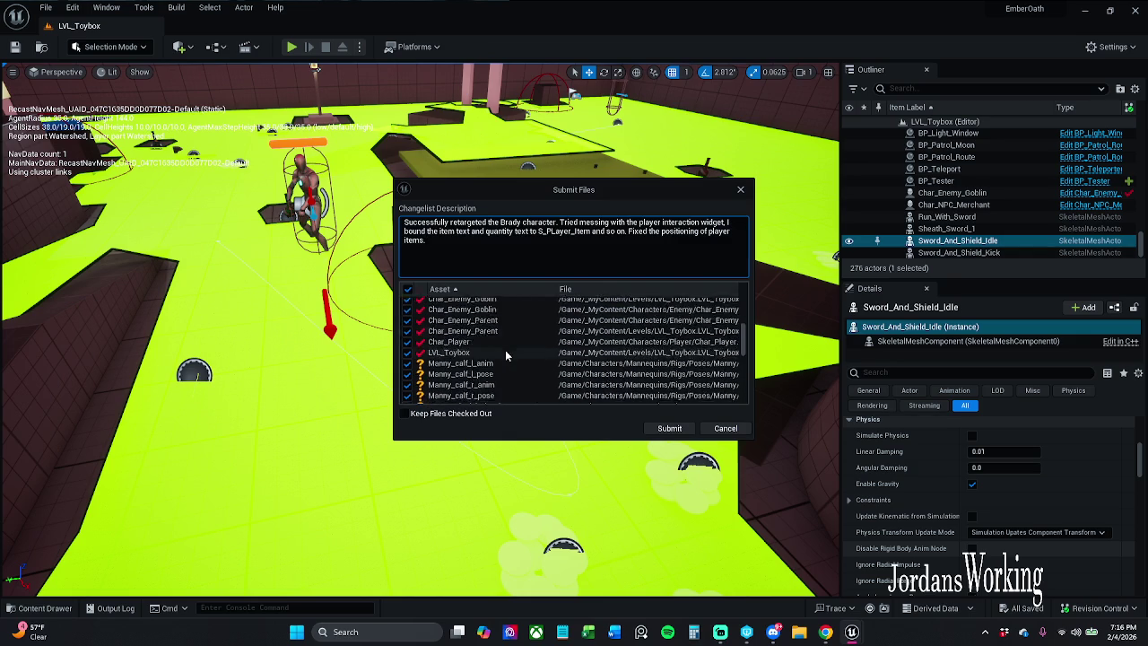
pyautogui.scroll(-10, 505, 351)
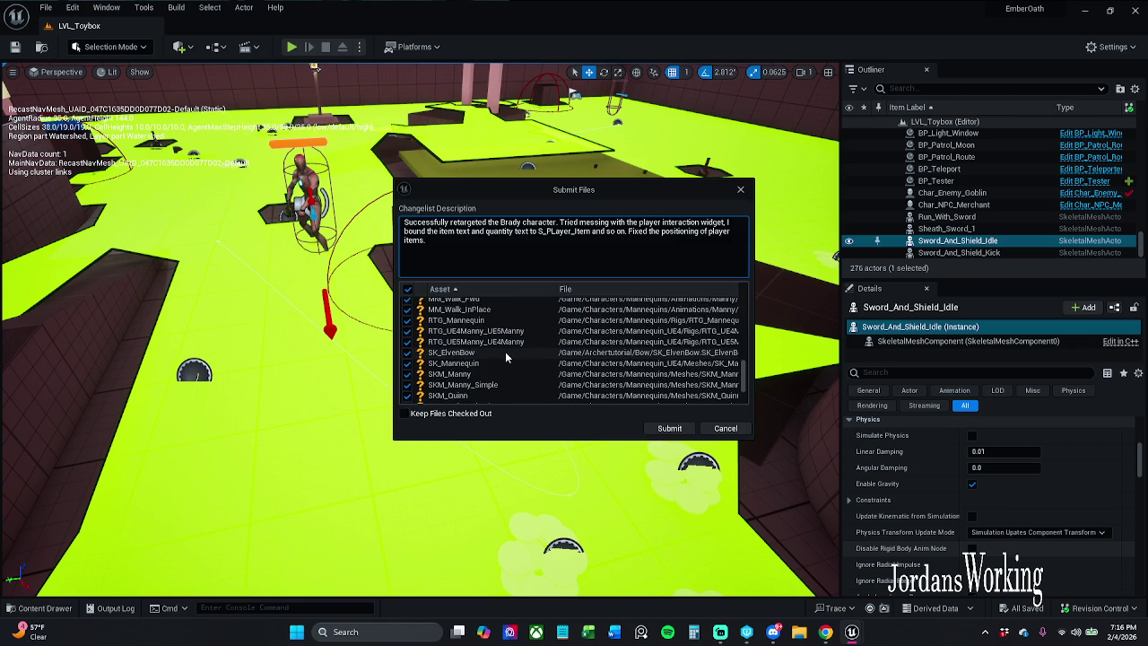
pyautogui.scroll(2, 505, 351)
pyautogui.scroll(-4, 505, 352)
pyautogui.scroll(-1, 505, 352)
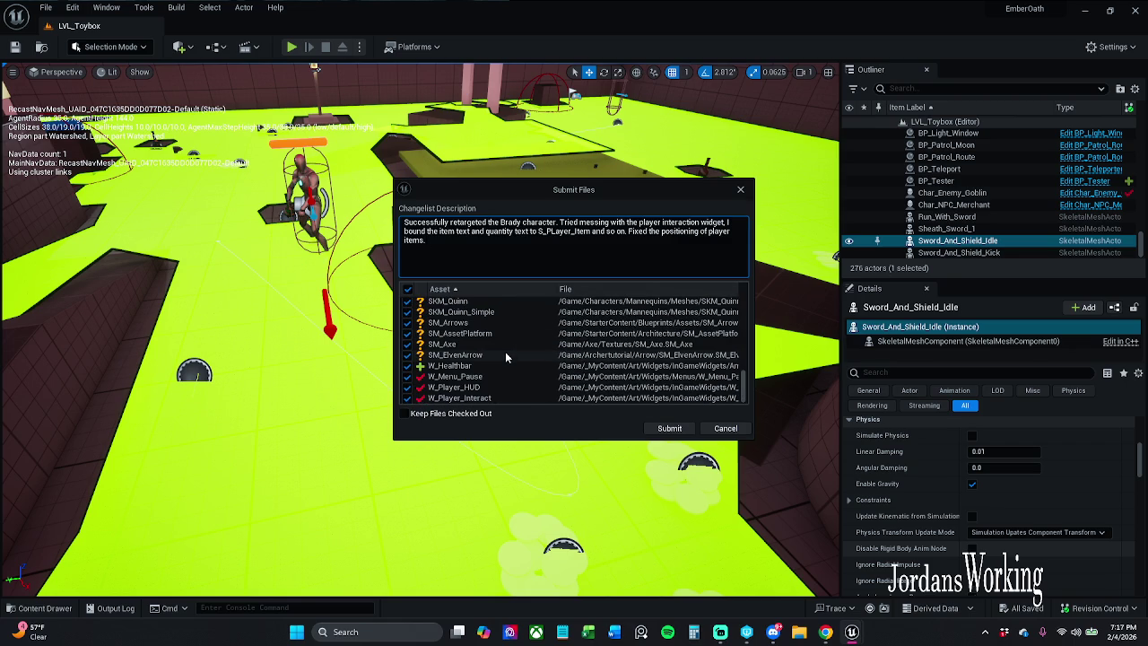
pyautogui.scroll(5, 504, 347)
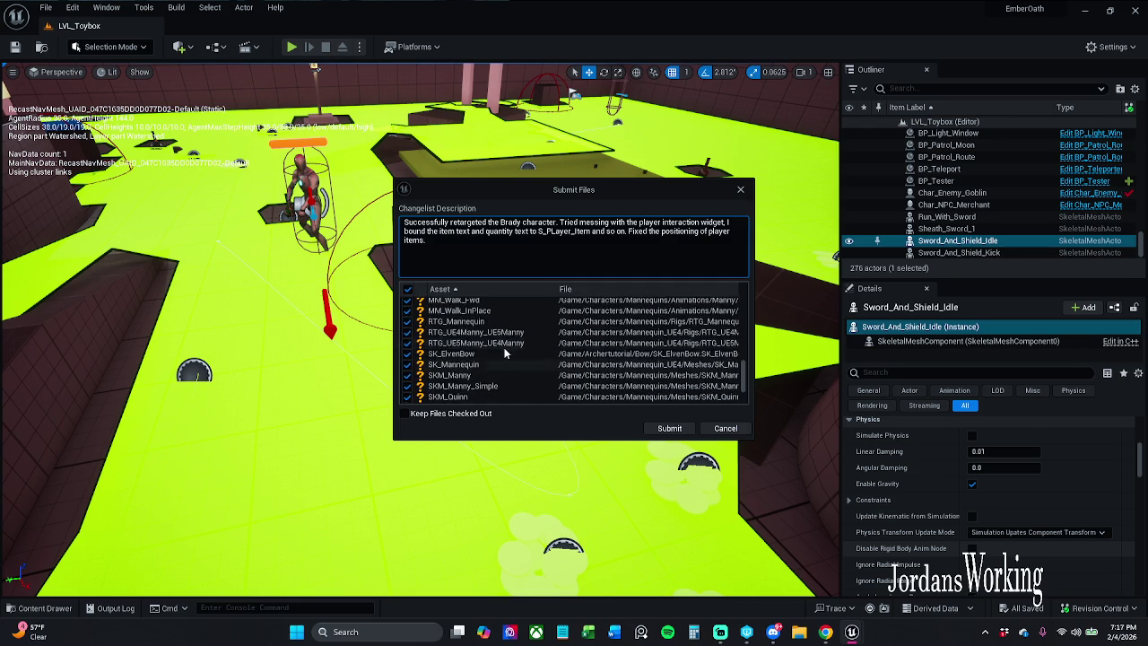
pyautogui.scroll(8, 503, 347)
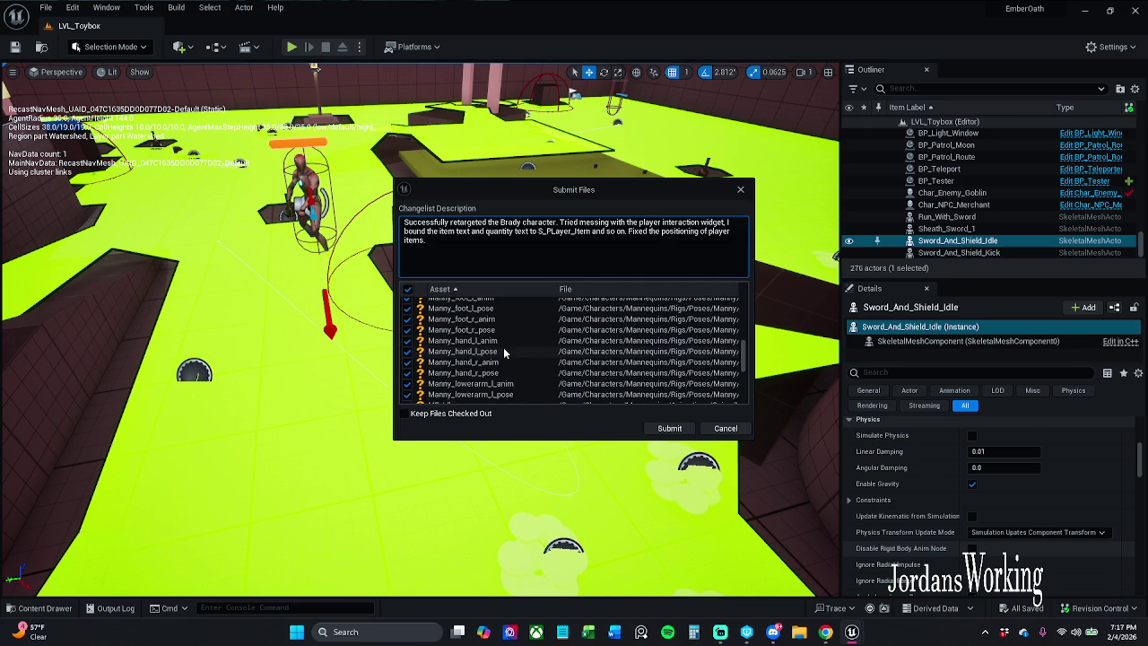
pyautogui.scroll(10, 500, 351)
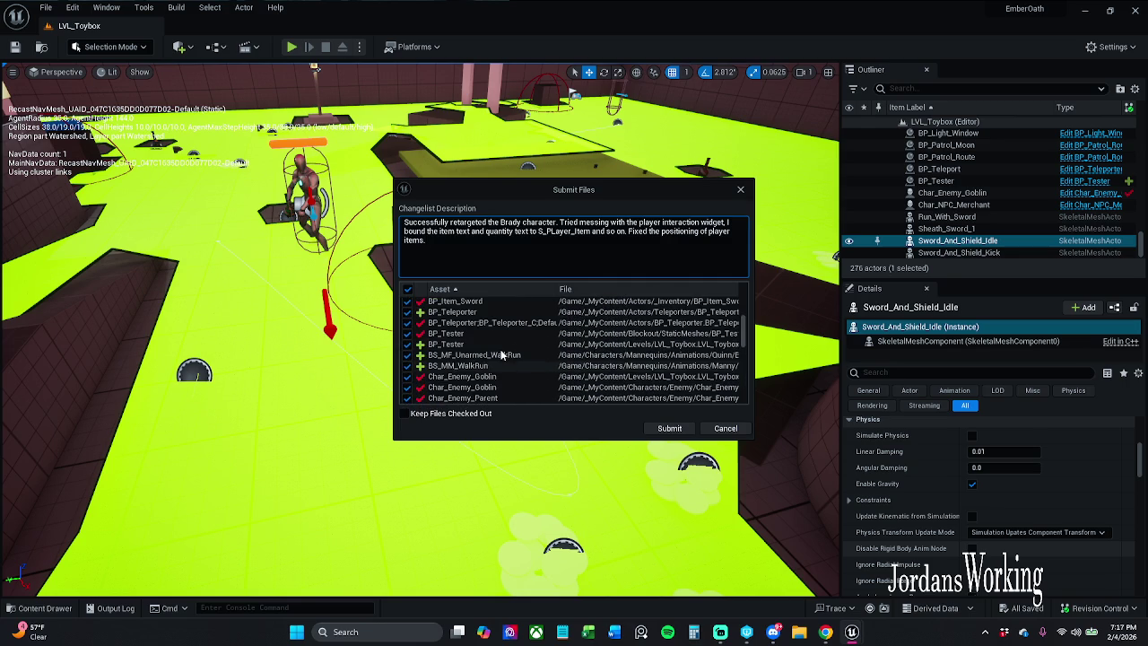
pyautogui.scroll(5, 497, 350)
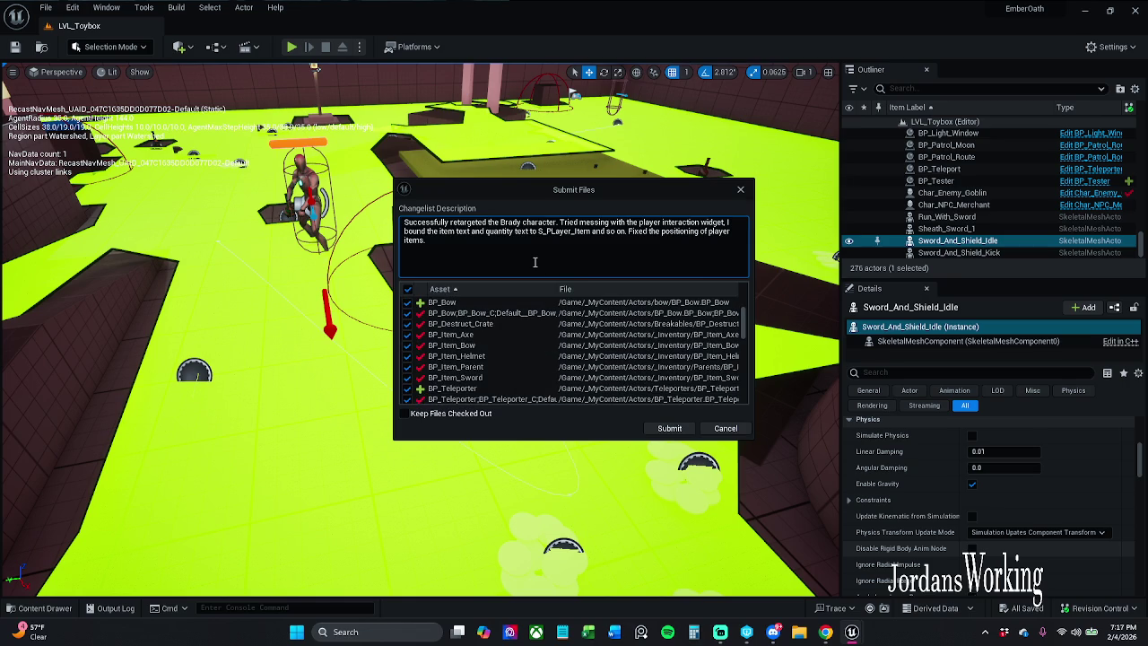
pyautogui.scroll(3, 507, 355)
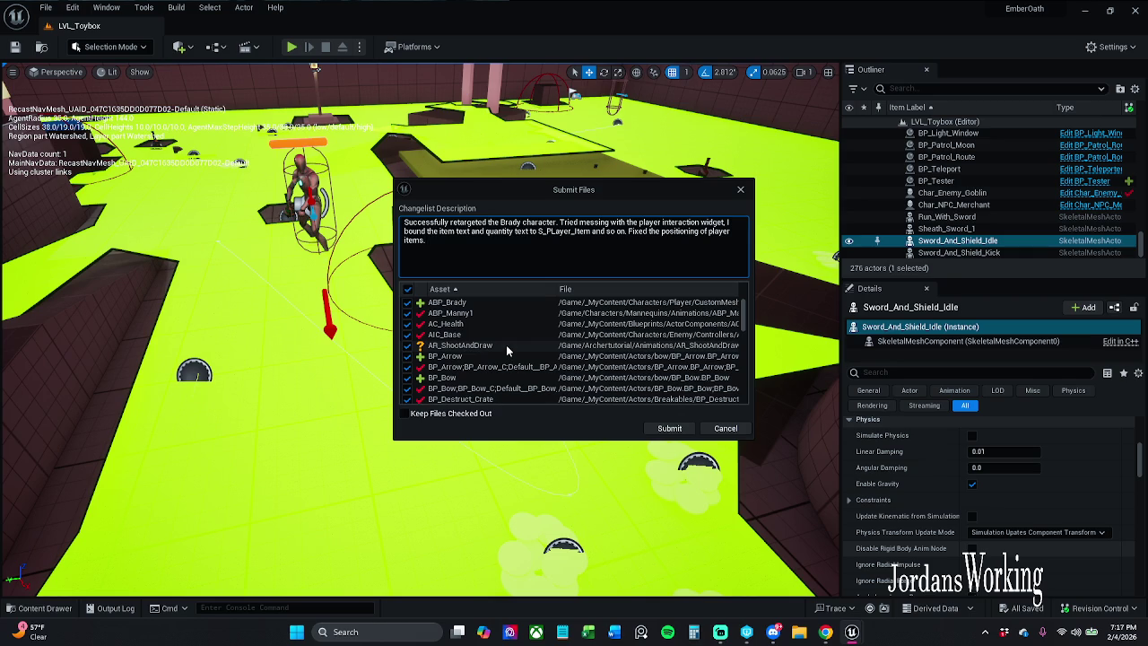
# Change the note to 'some player items' and submit the changelist.
pyautogui.click(503, 254)
pyautogui.click(709, 231)
pyautogui.write('some')
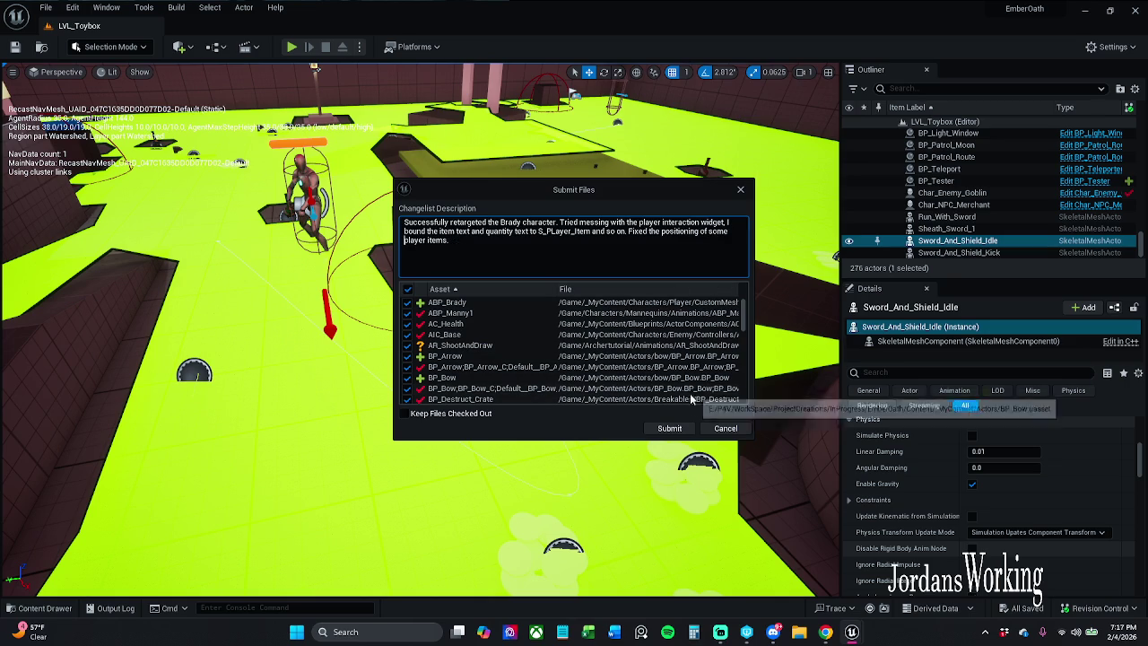
pyautogui.click(670, 429)
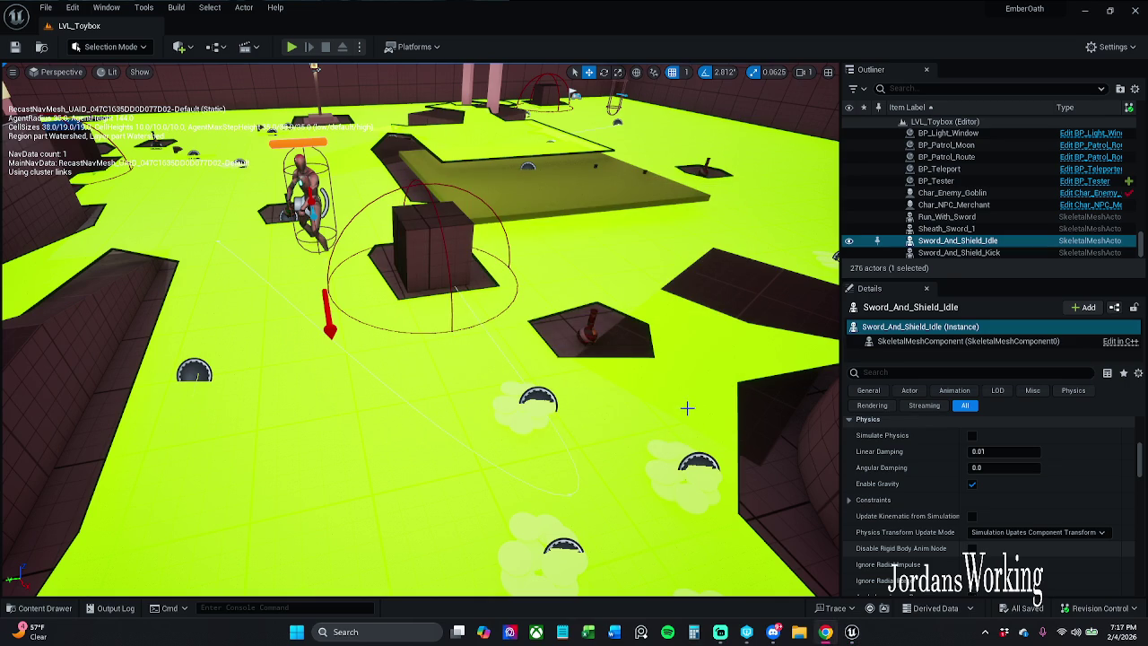